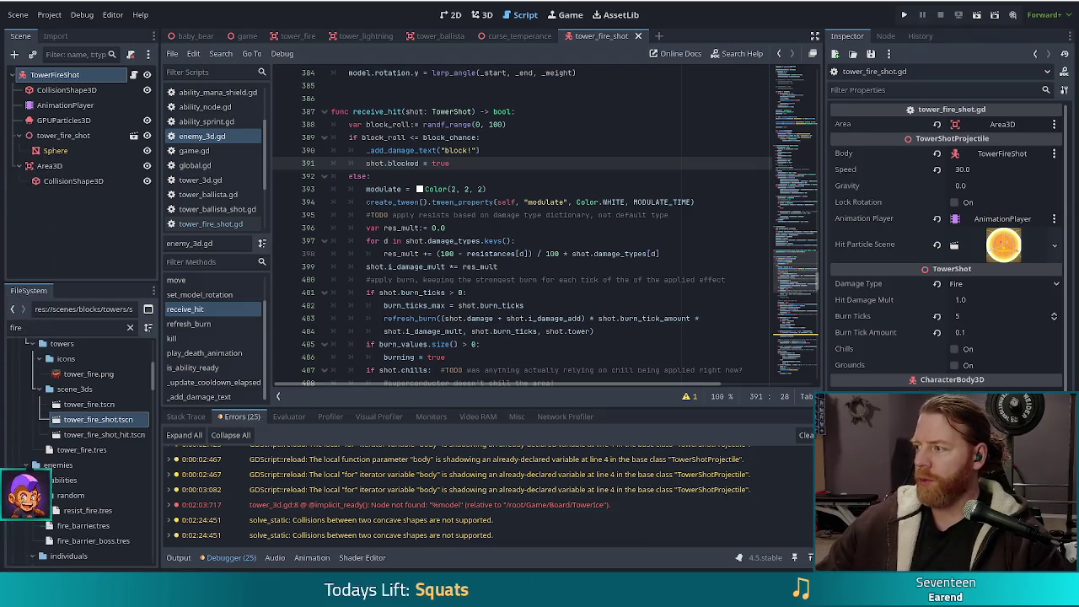
Select 'blocked' on line 391 and jump to its definition in tower_shot.gd
click(565, 174)
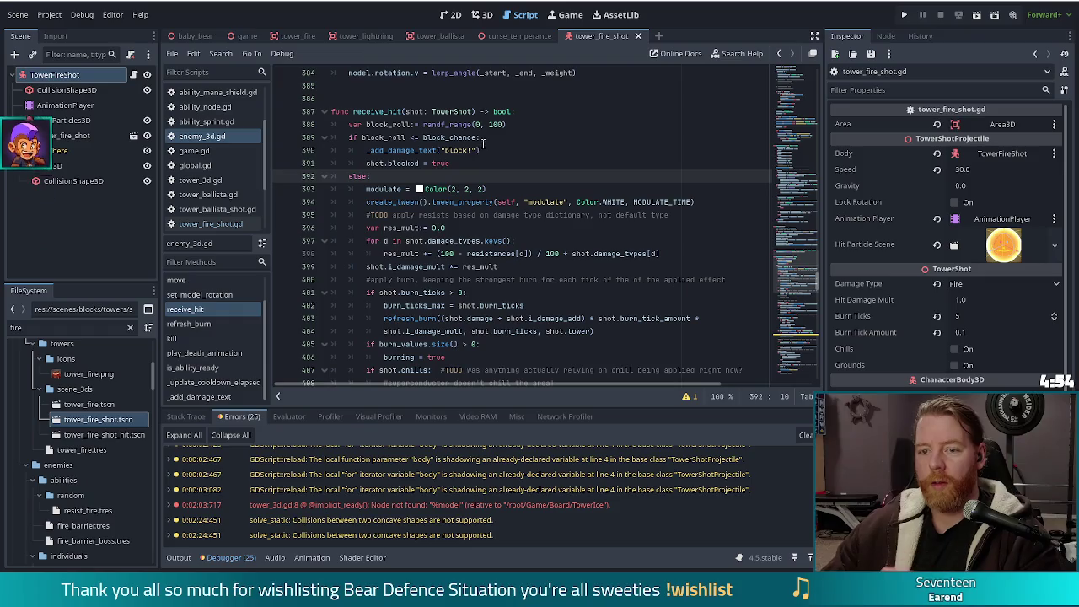
click(431, 163)
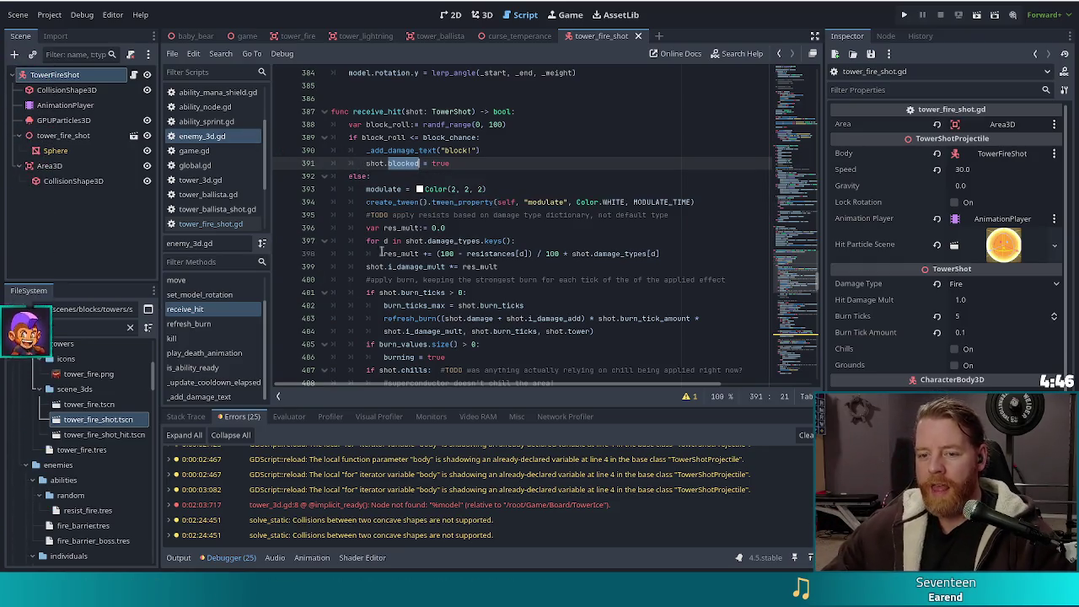
drag(388, 266, 421, 266)
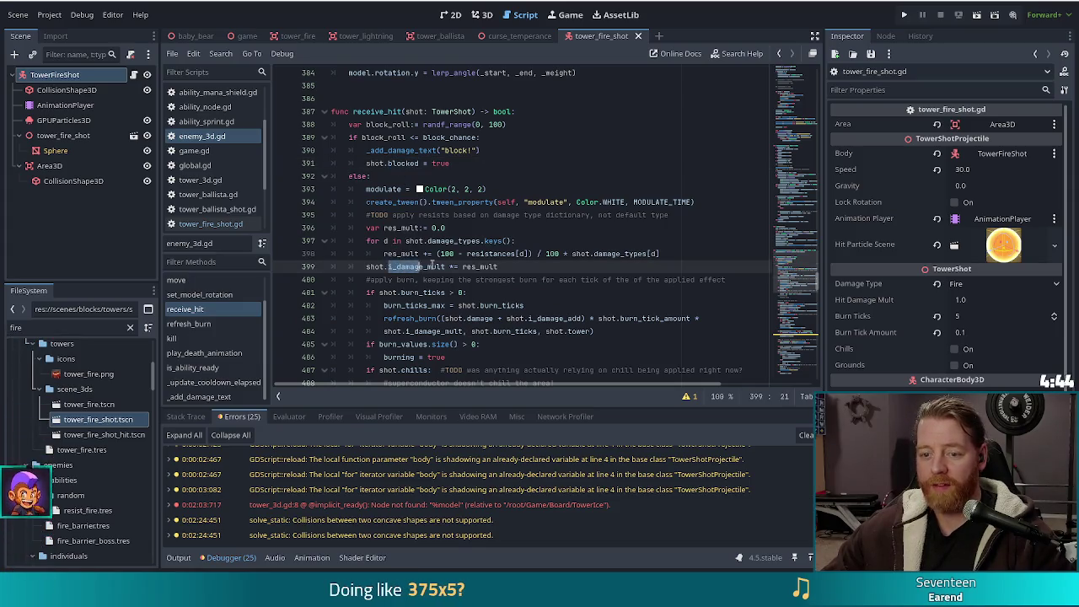
double_click(392, 162)
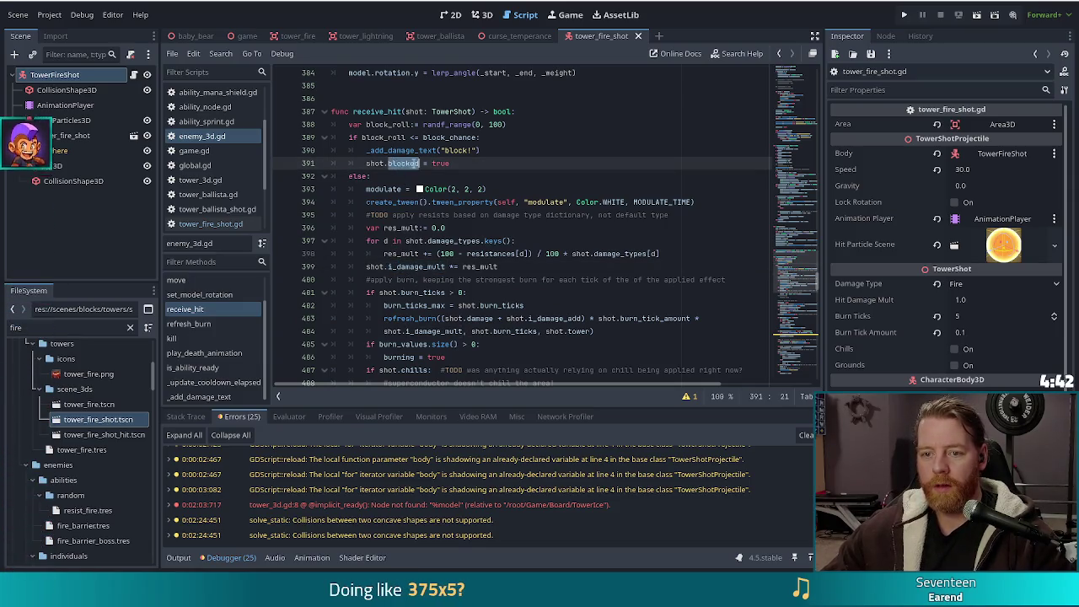
ctrl+click(401, 164)
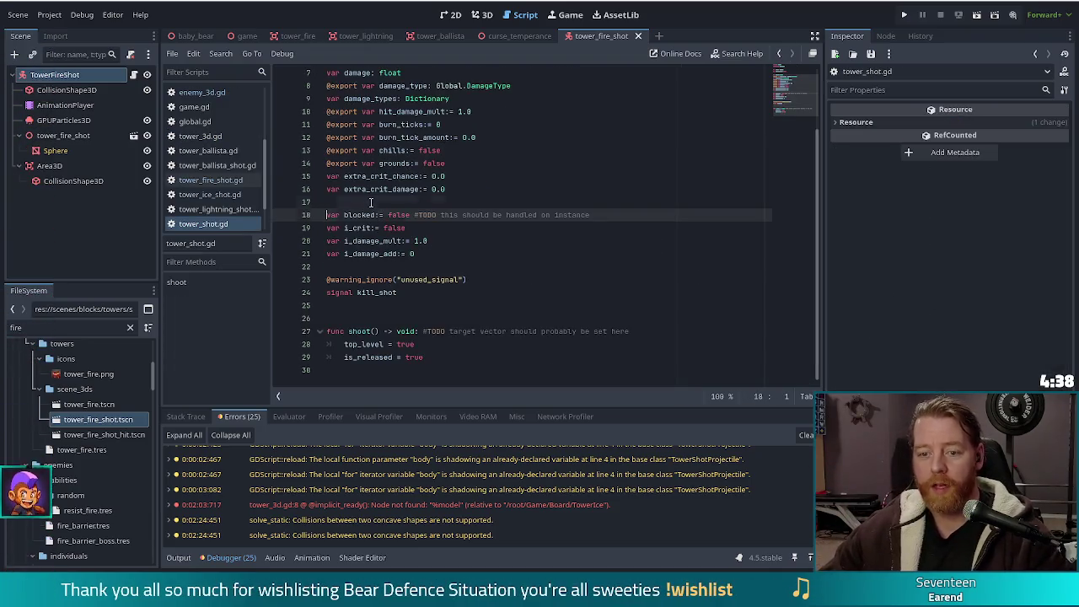
Add a #TODO comment questioning var blocked above it and save tower_shot.gd
key(Return)
key(Up)
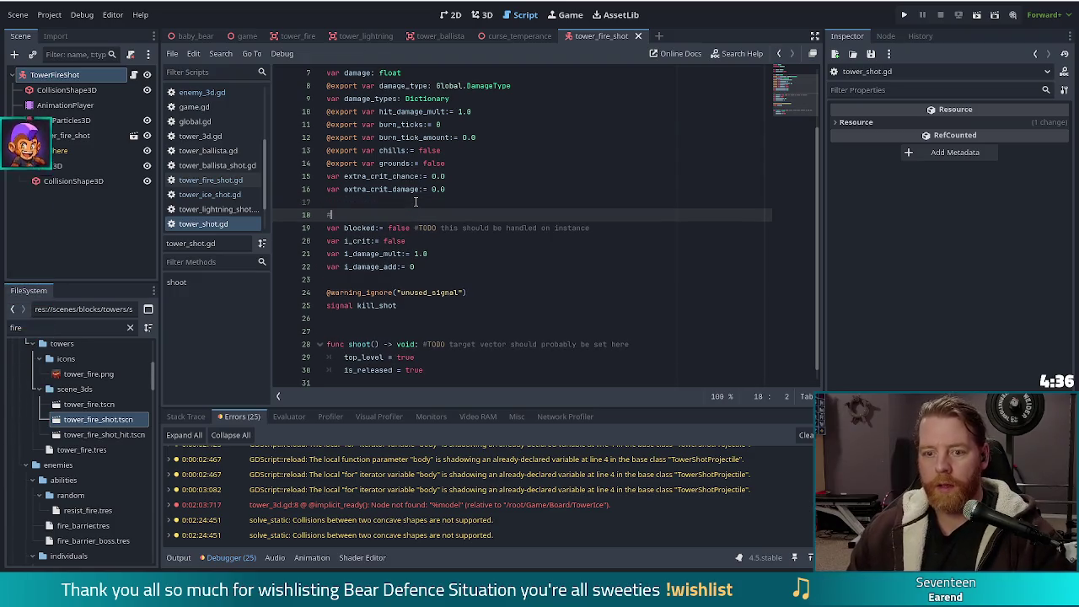
text(TODO if)
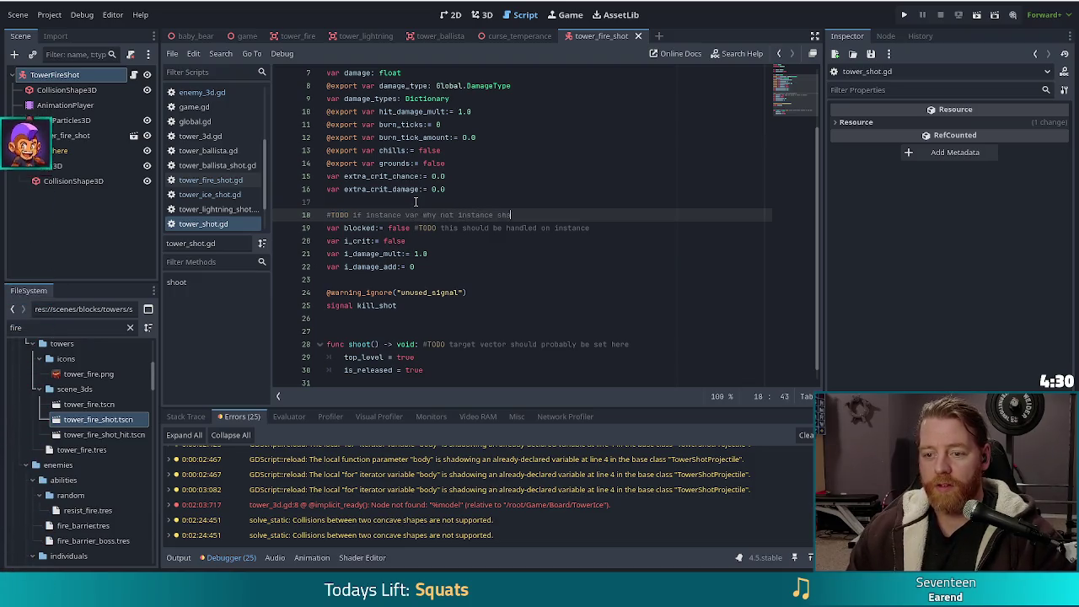
key(ctrl+s)
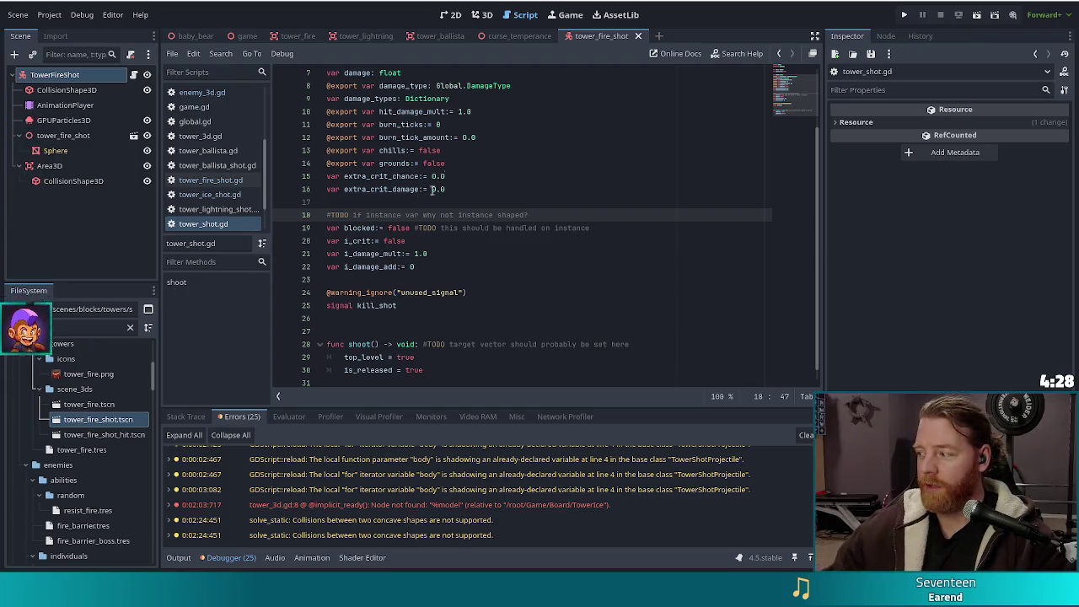
Go back to the shot.blocked line in enemy_3d.gd's receive_hit
key(Home)
scroll(443, 249, up, 2)
key(alt+Left)
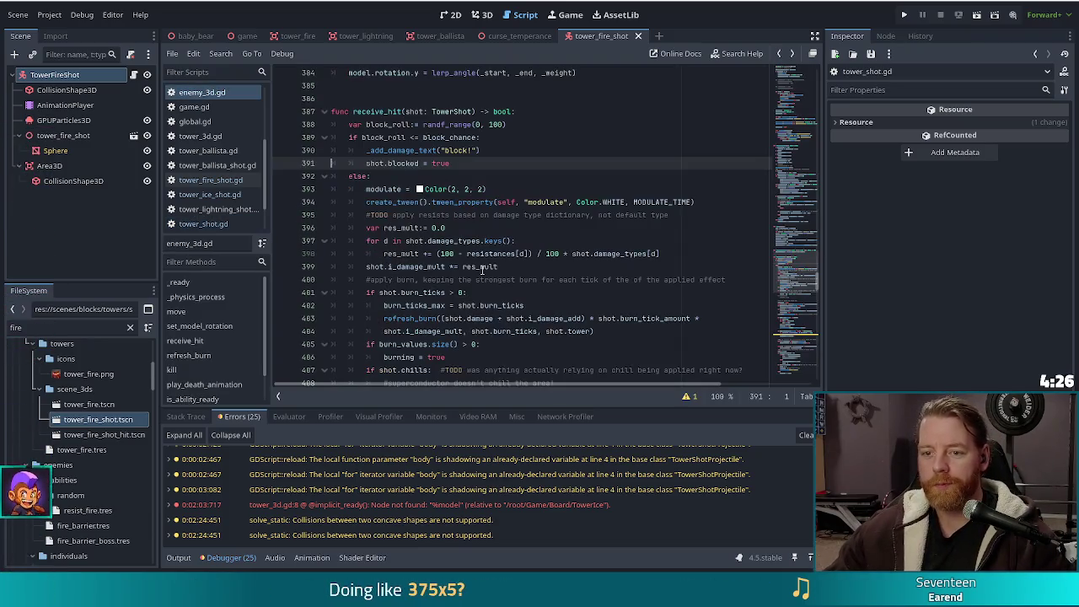
click(436, 150)
Select the non-blocked hit code on lines 393–402, then scroll toward the mana burn code
click(471, 165)
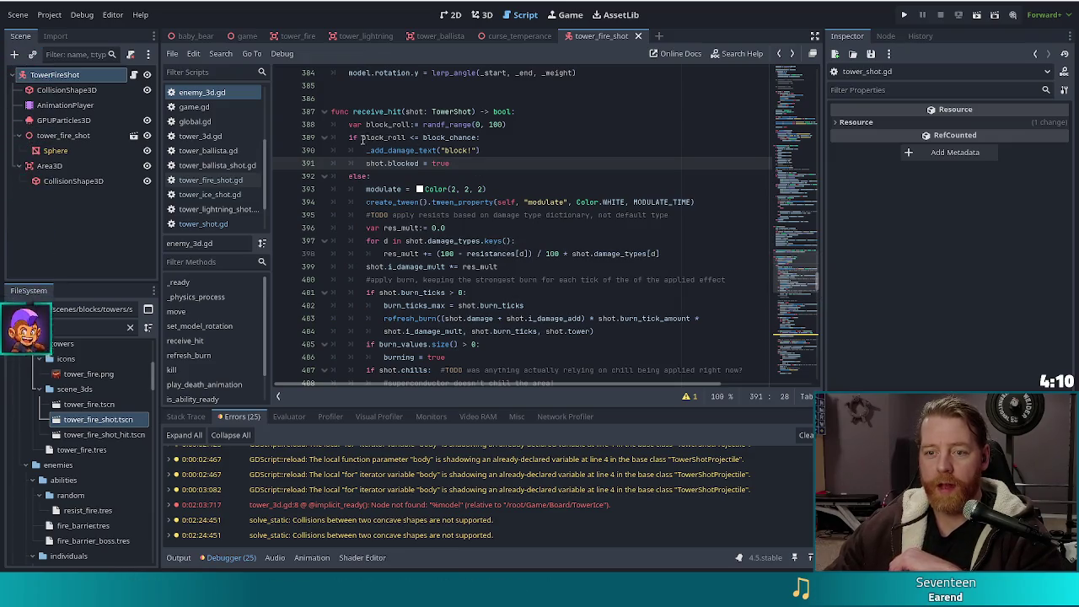
click(360, 174)
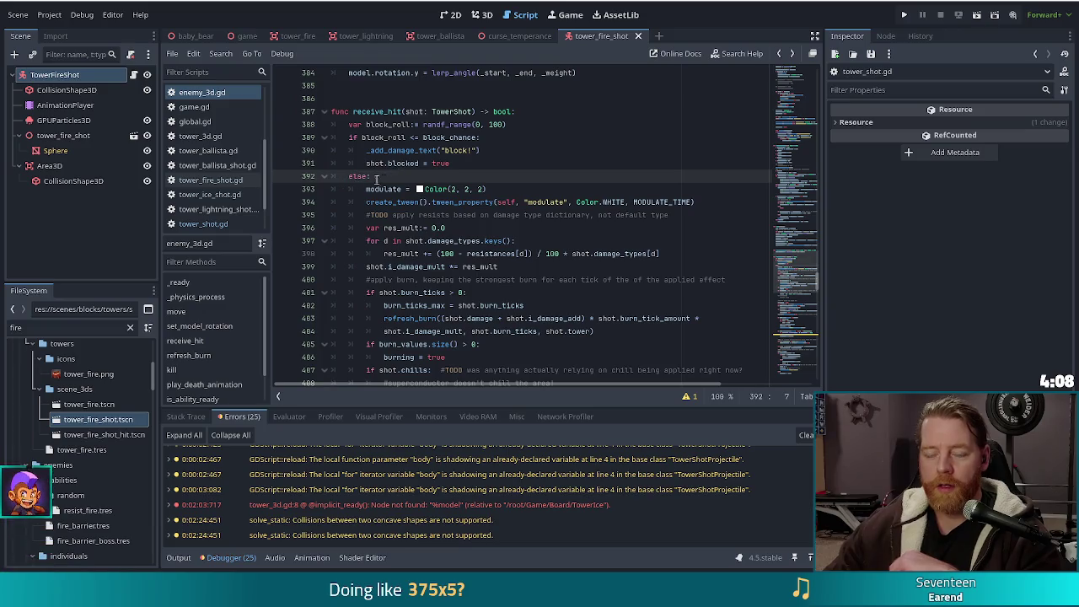
drag(389, 188, 410, 306)
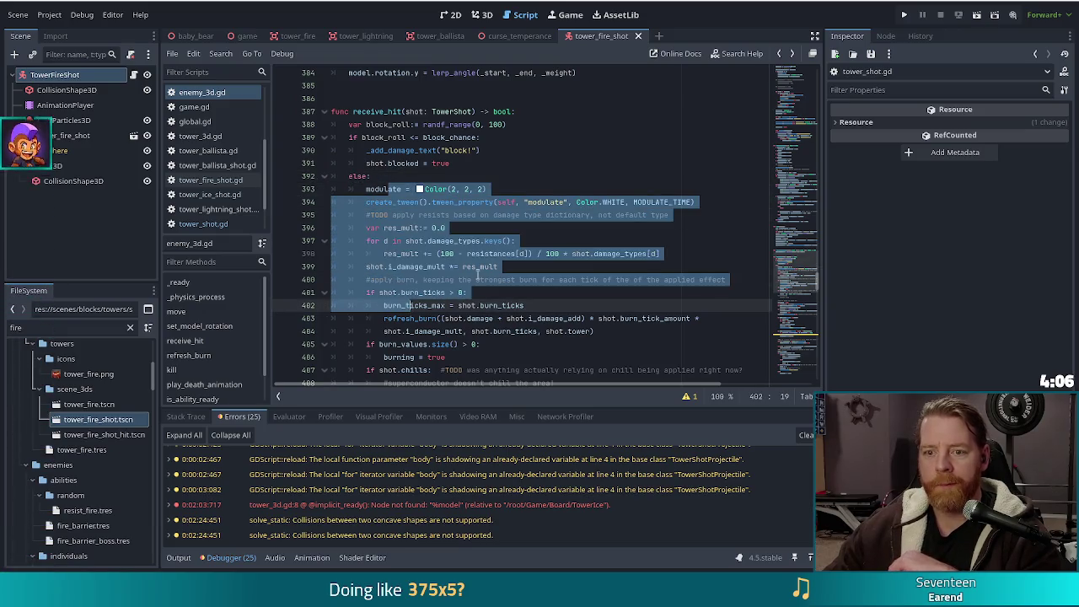
scroll(478, 274, down, 3)
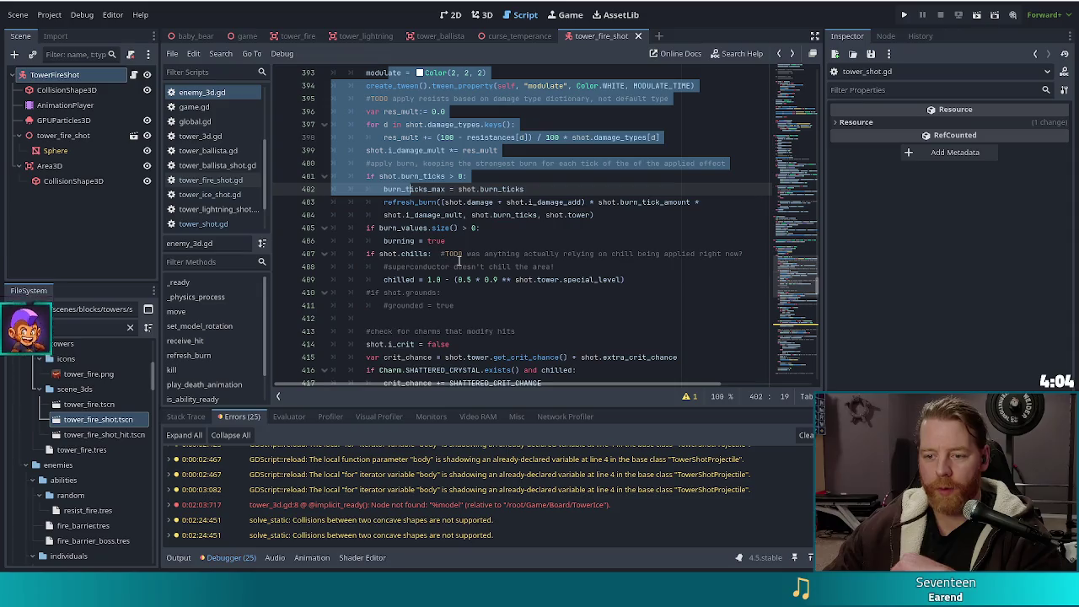
scroll(476, 234, down, 3)
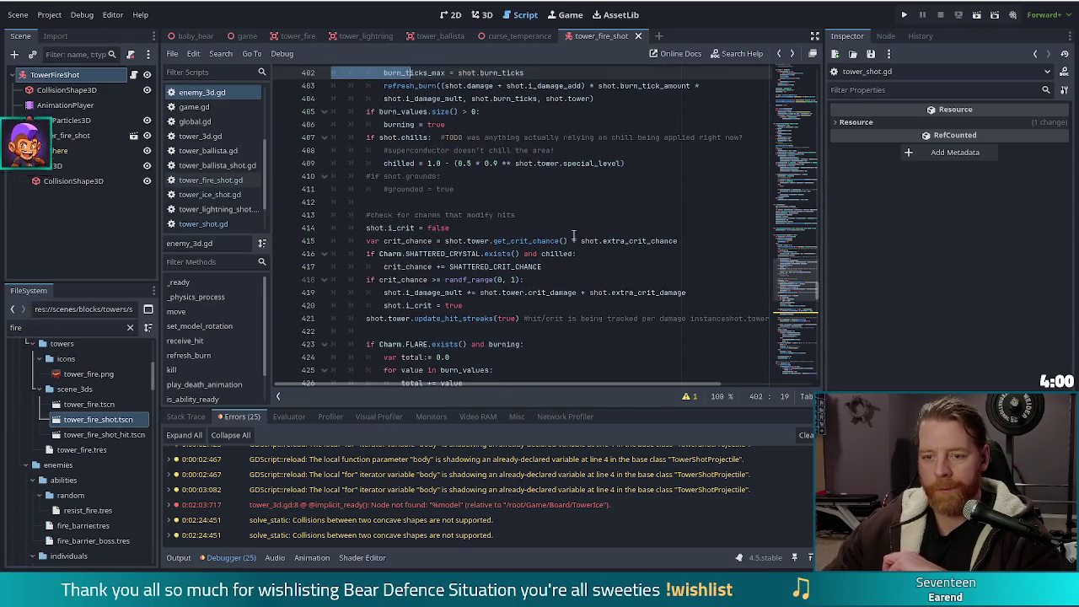
scroll(500, 289, down, 5)
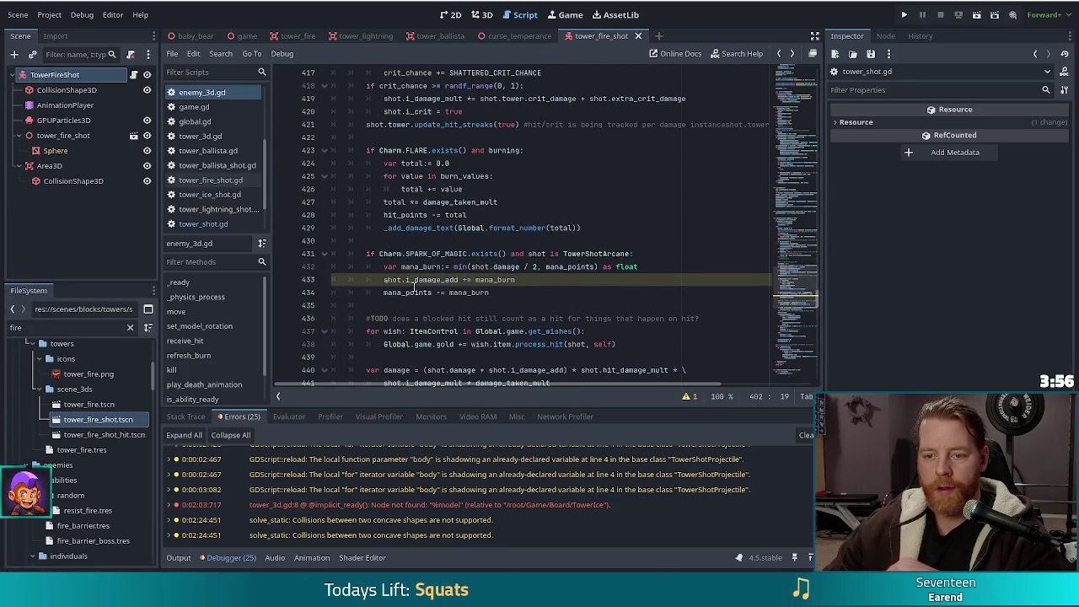
Show line 433's narrowing-conversion warning and open i_damage_add's integer declaration in tower_shot.gd
click(415, 280)
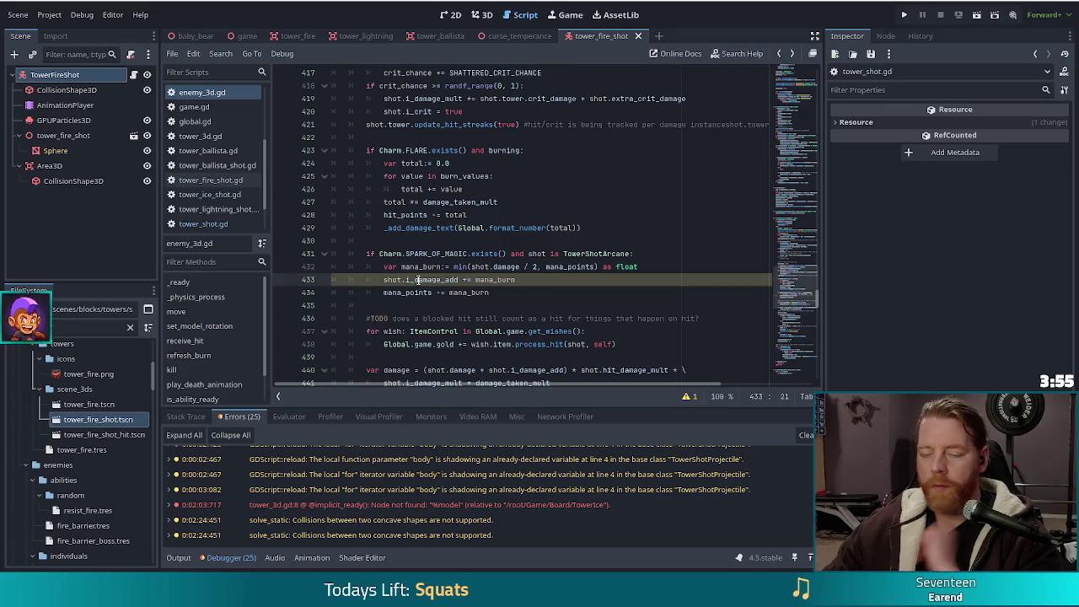
click(687, 396)
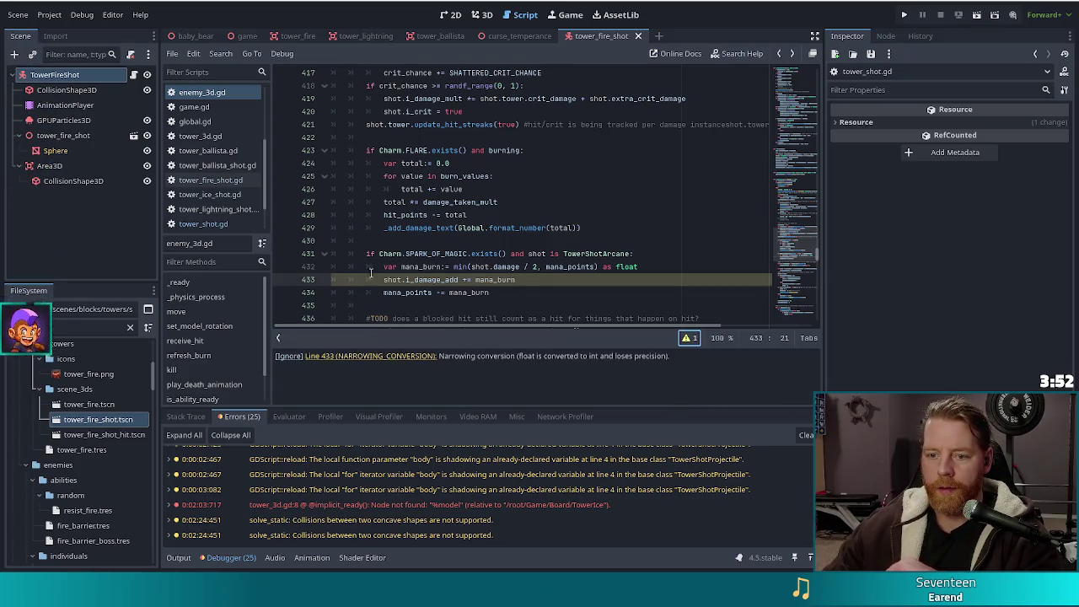
mouse_move(459, 279)
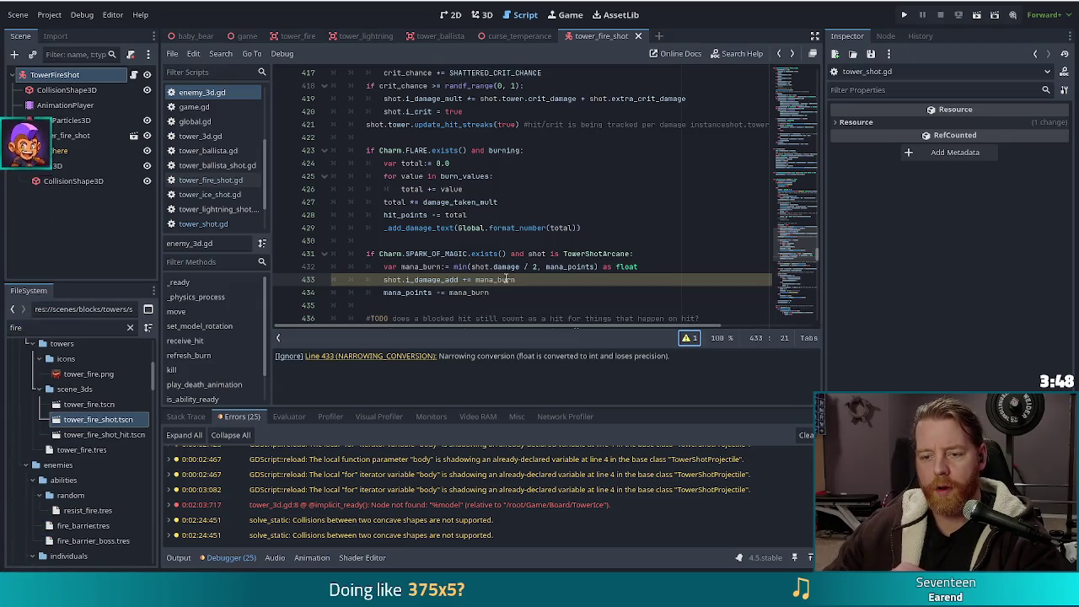
mouse_move(506, 279)
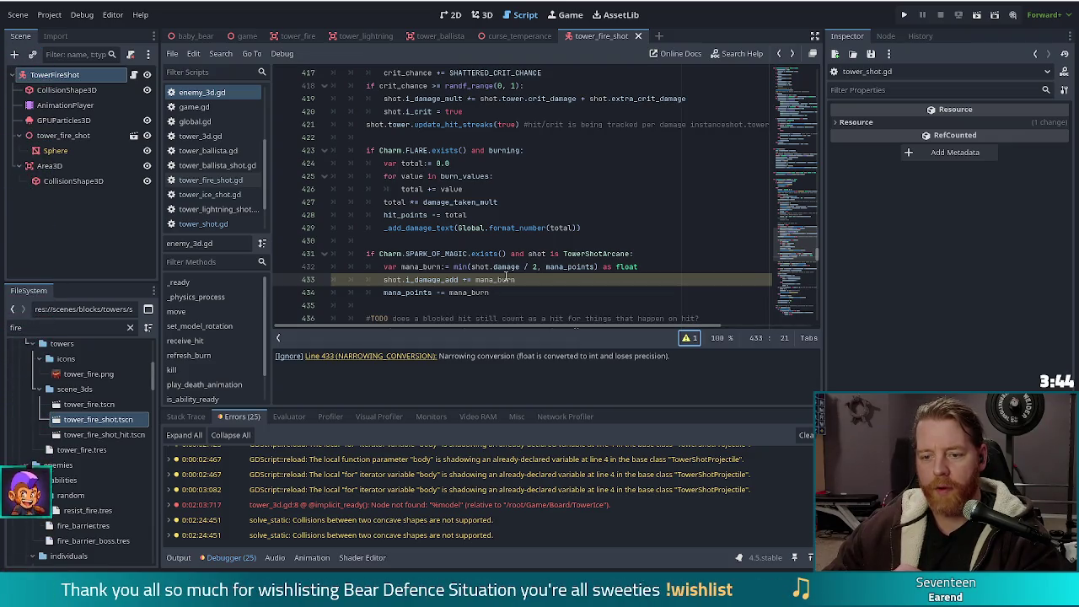
key(ctrl)
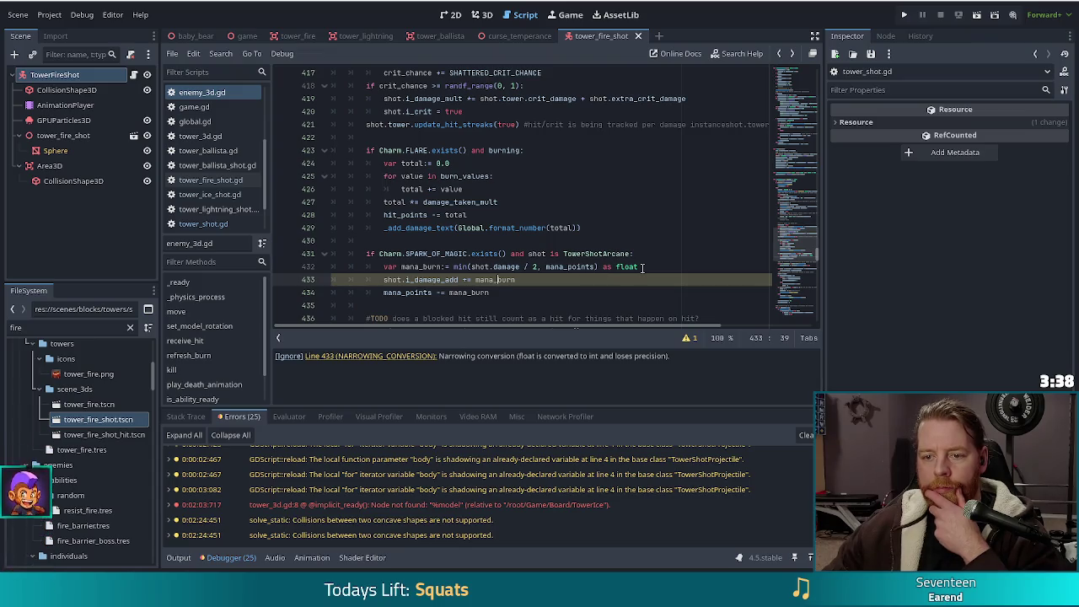
ctrl+click(427, 280)
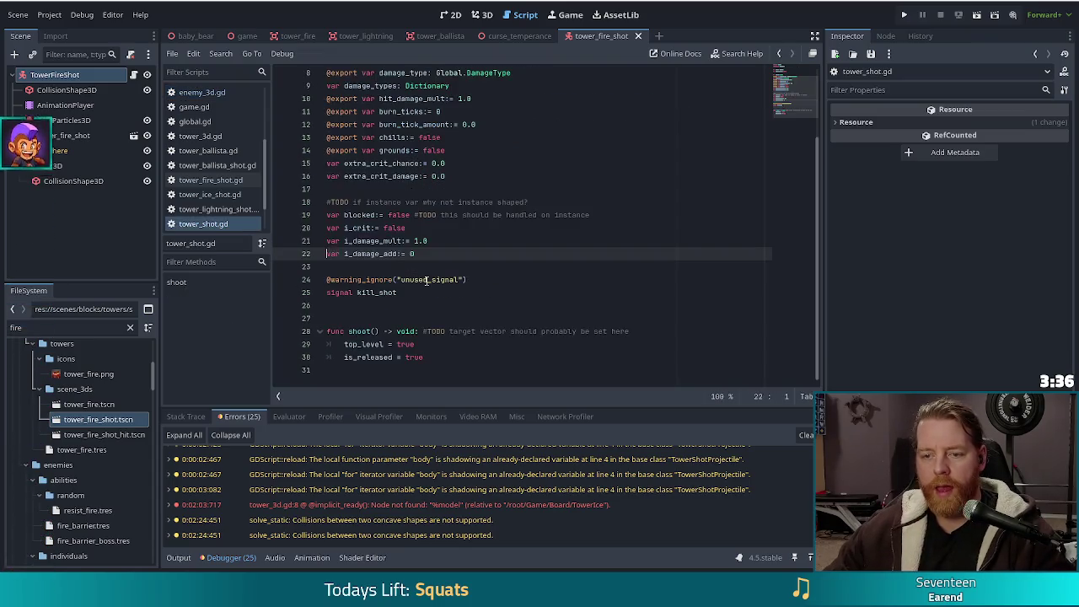
click(424, 253)
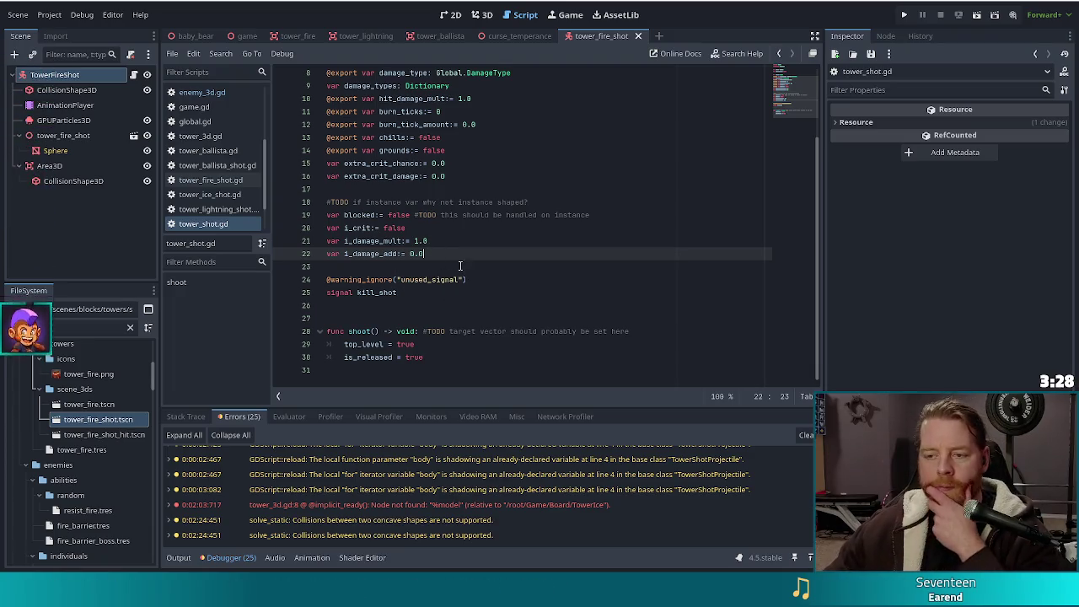
scroll(492, 258, up, 2)
key(Home)
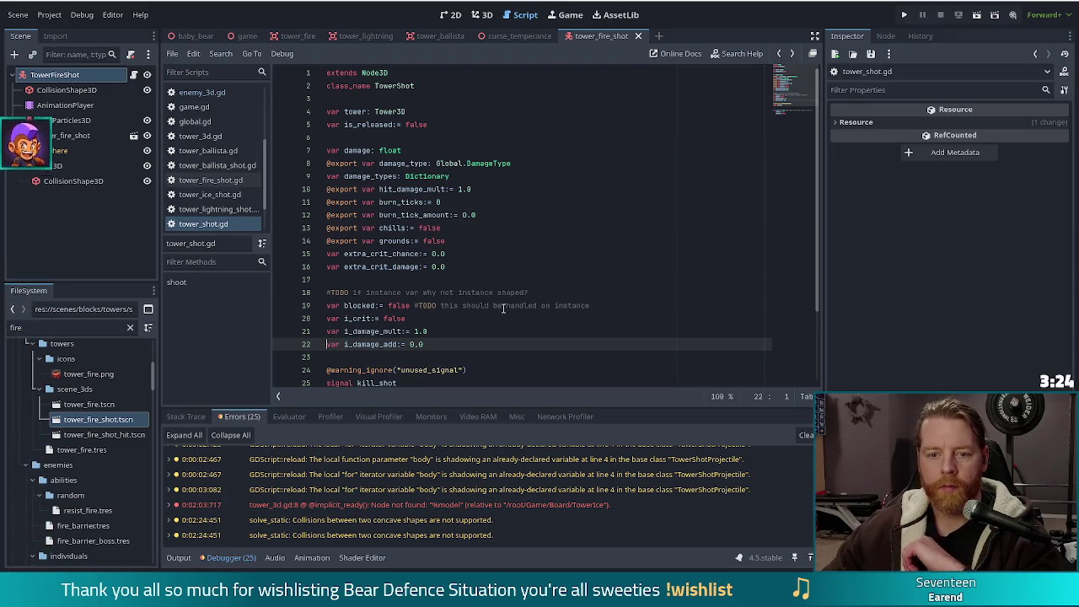
key(alt+Left)
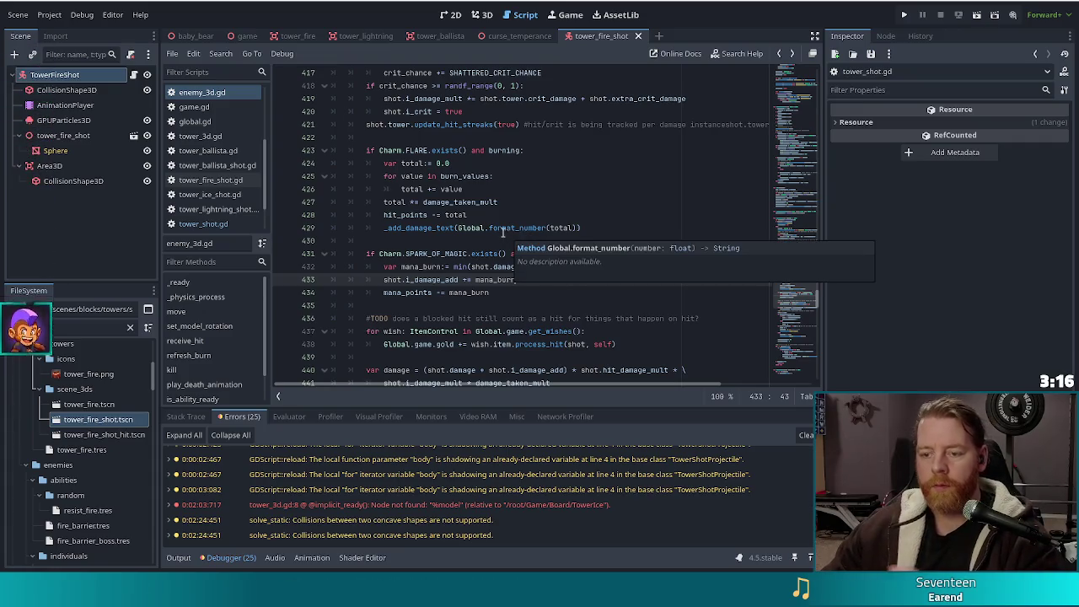
scroll(554, 274, down, 3)
click(531, 241)
scroll(531, 244, down, 2)
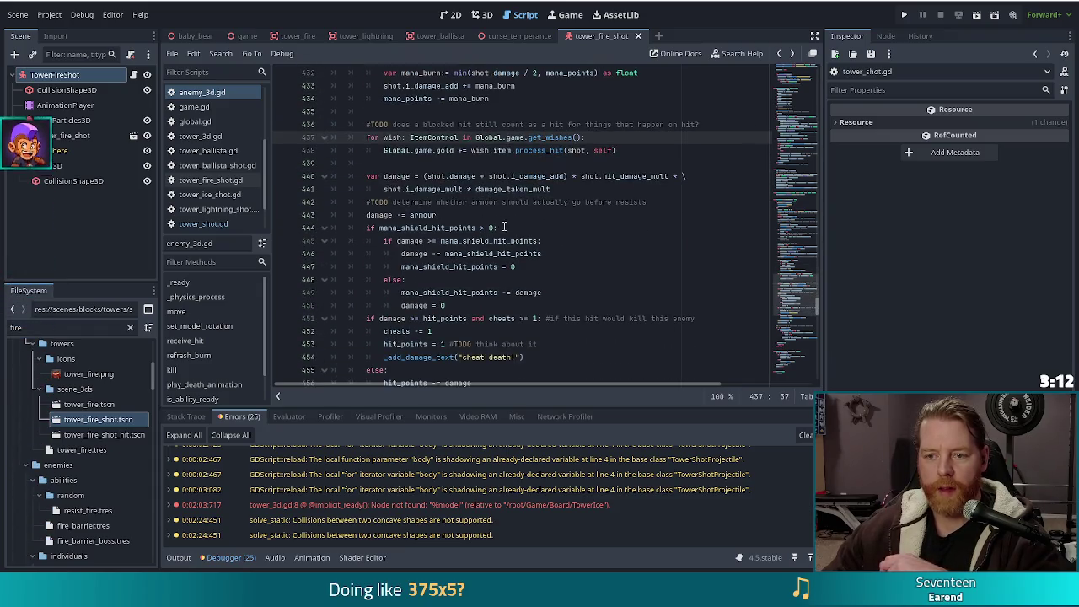
click(389, 218)
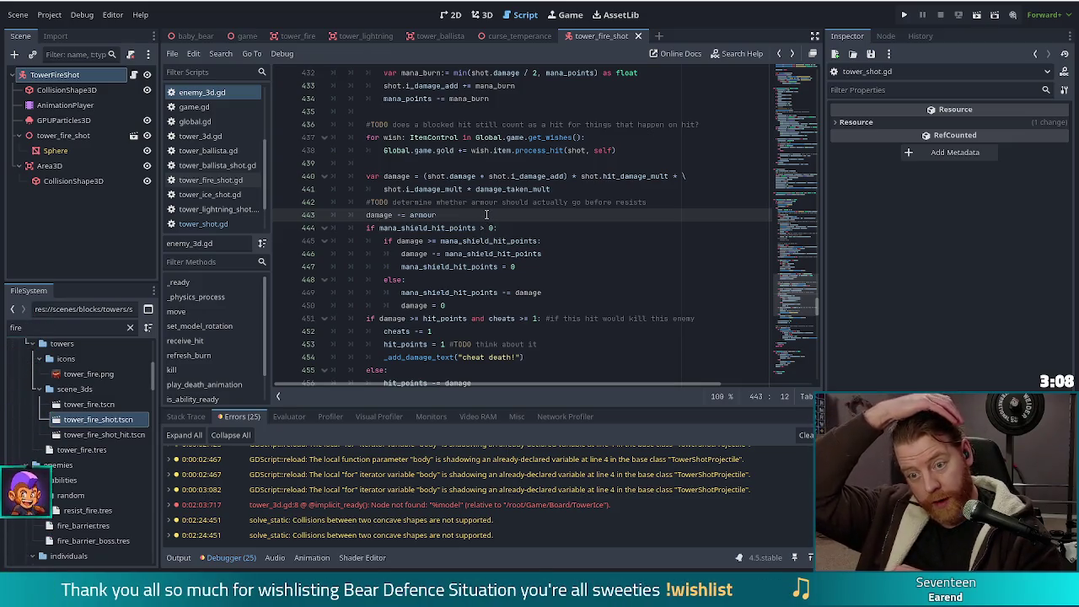
click(480, 215)
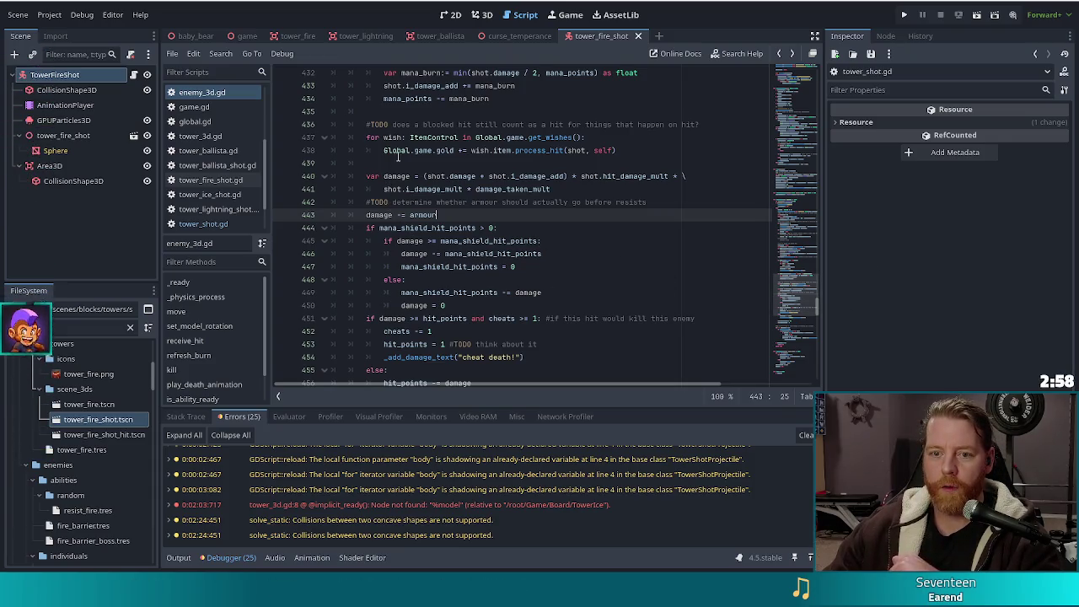
click(440, 73)
scroll(630, 244, up, 2)
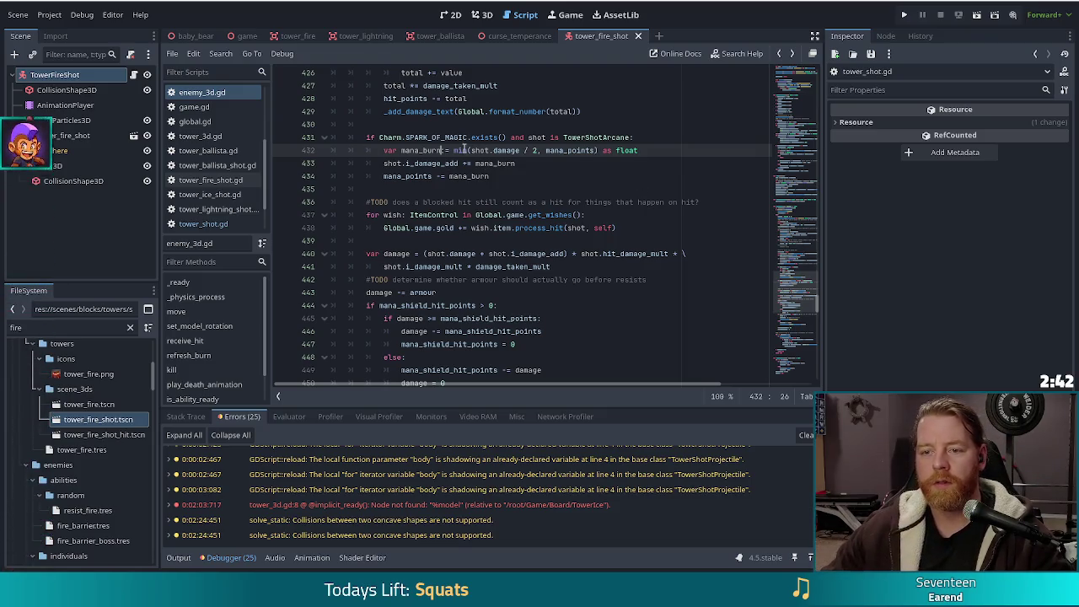
text(f)
Delete the ' as float' cast from line 432 and save enemy_3d.gd
drag(642, 150, 601, 150)
key(Delete)
key(ctrl+s)
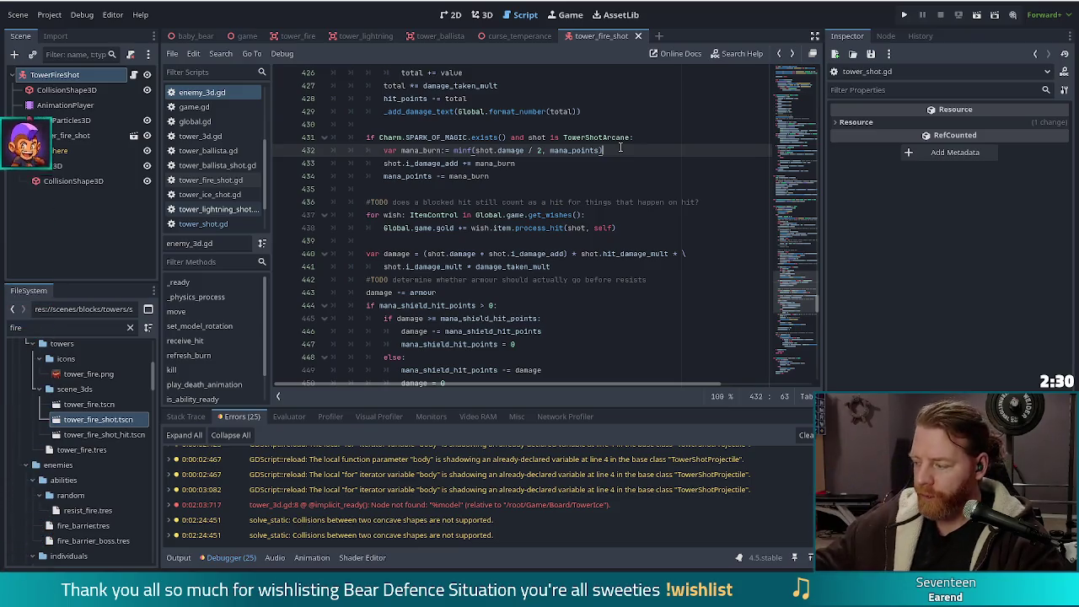
Check shot.damage's declaration, then change the divisor to 2.0
double_click(509, 151)
ctrl+click(510, 152)
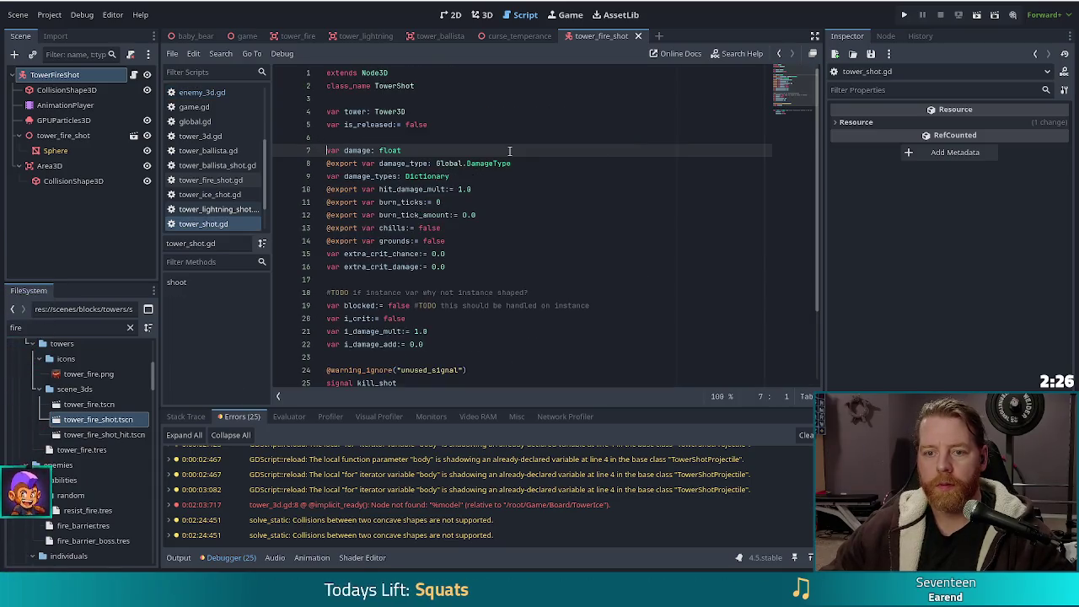
key(alt+Left)
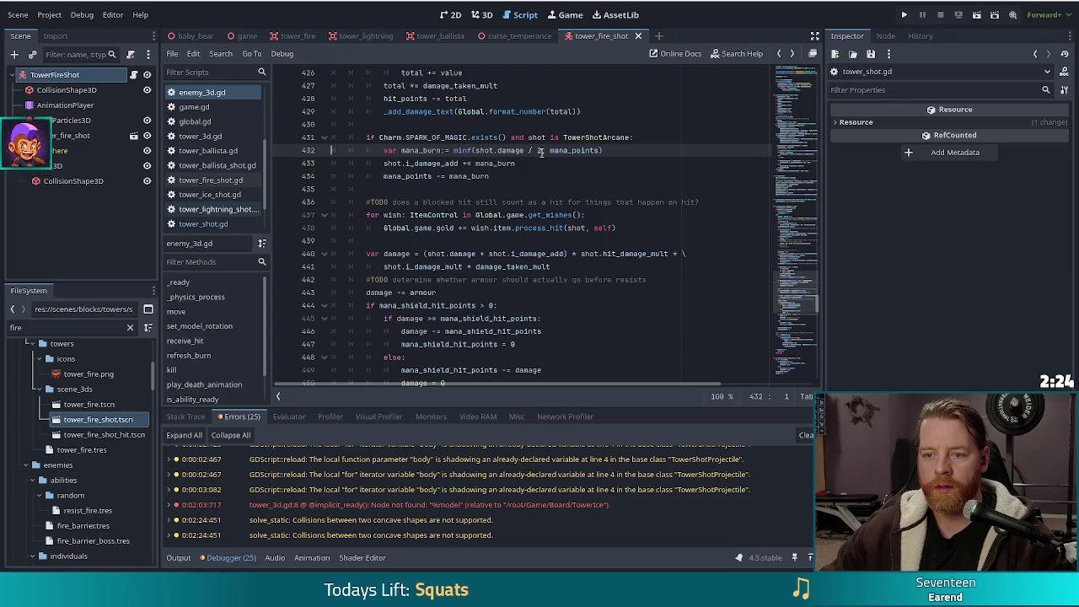
text(.0)
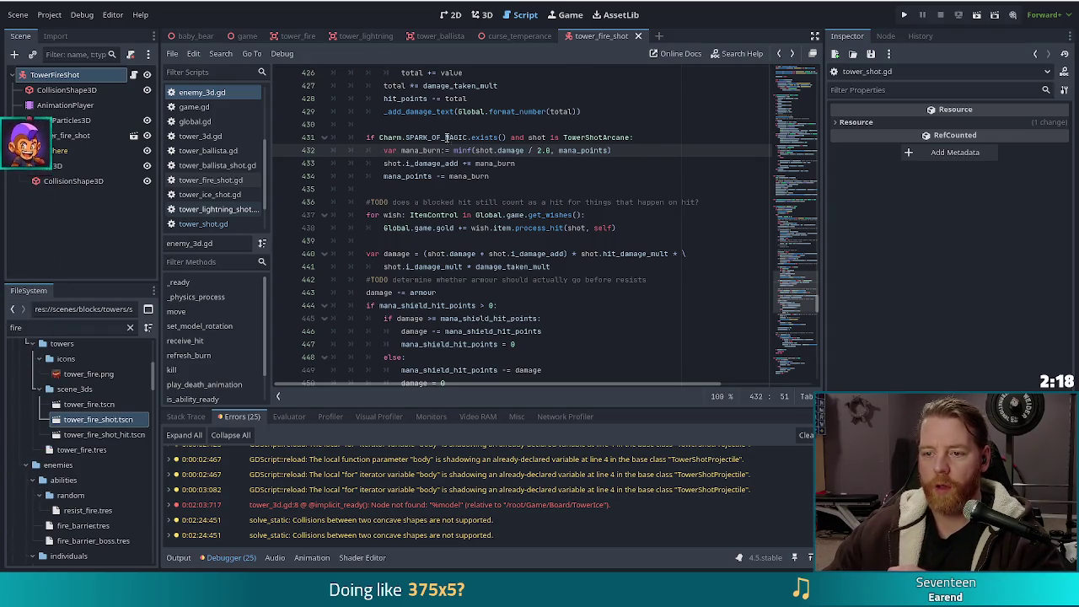
Jump to the mana_points declaration from the minf call
click(586, 150)
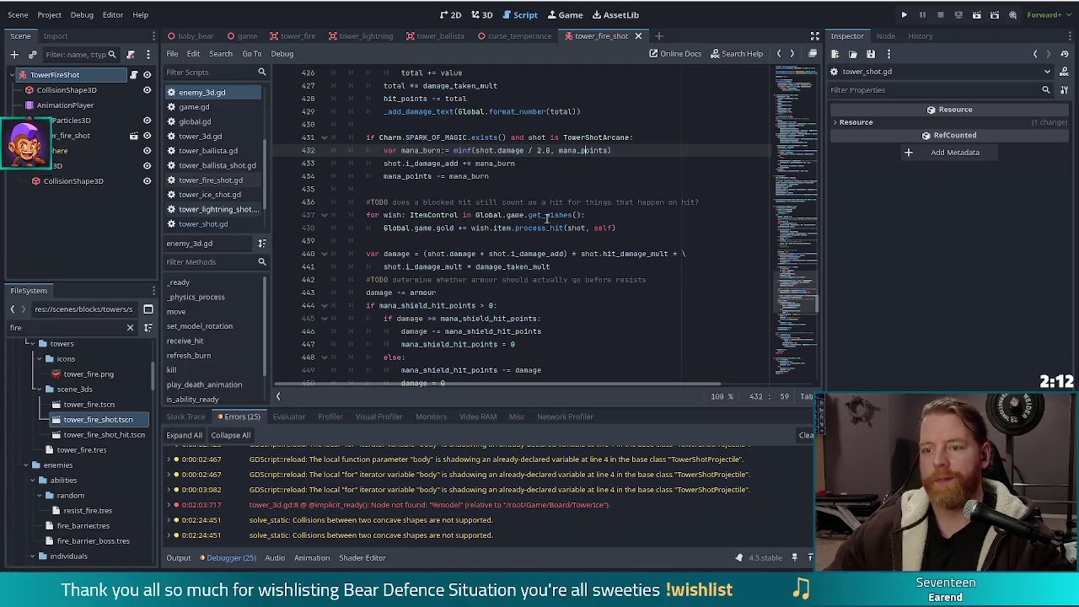
click(505, 150)
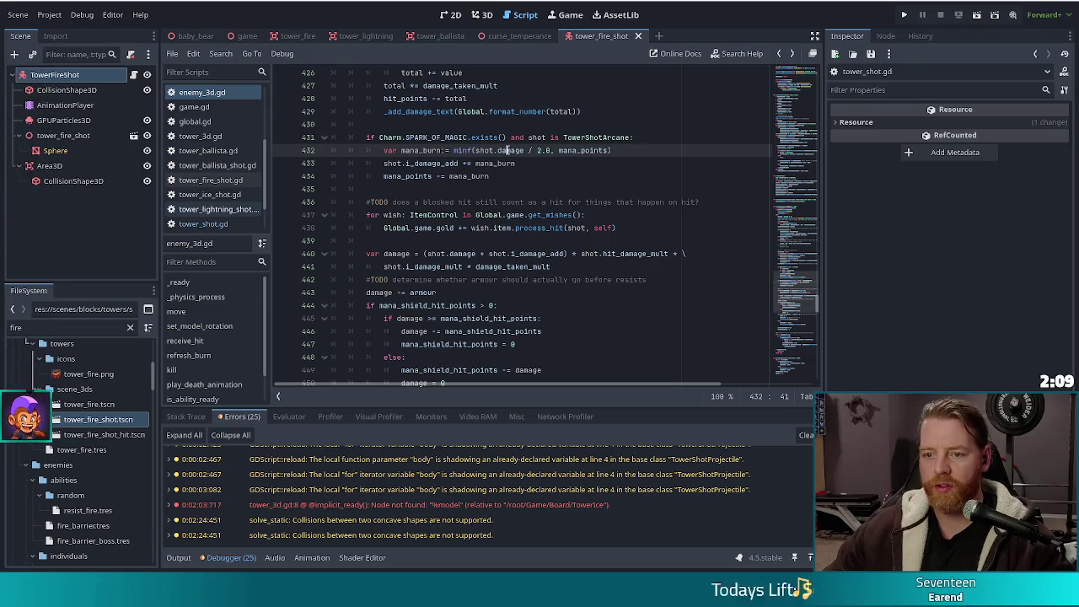
ctrl+click(586, 150)
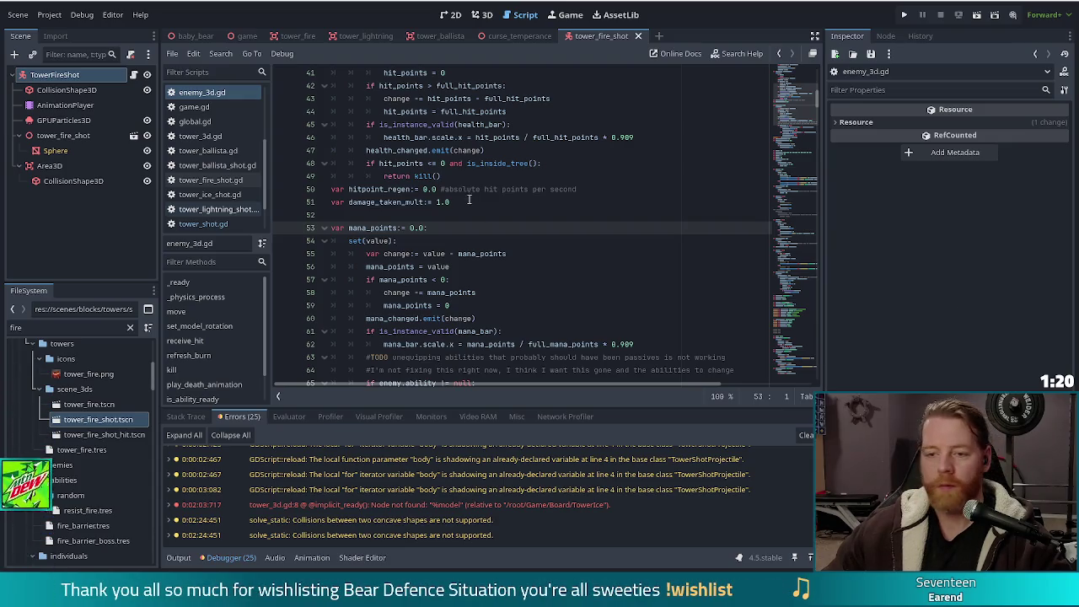
Review the mana_points setter: negative-mana adjustment, clamp to zero, and the unequip TODO
click(590, 241)
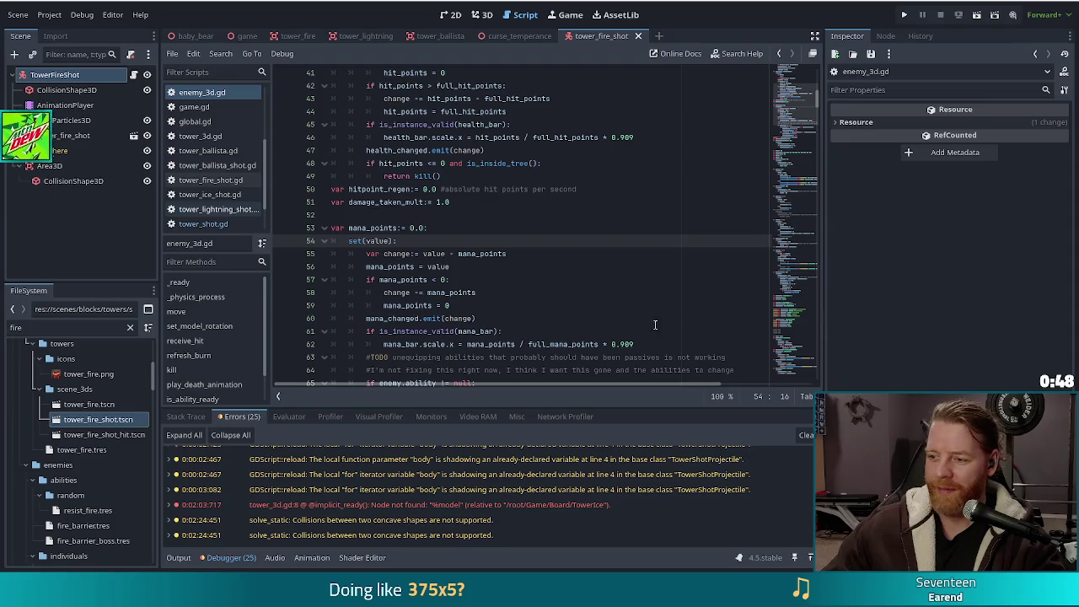
click(538, 293)
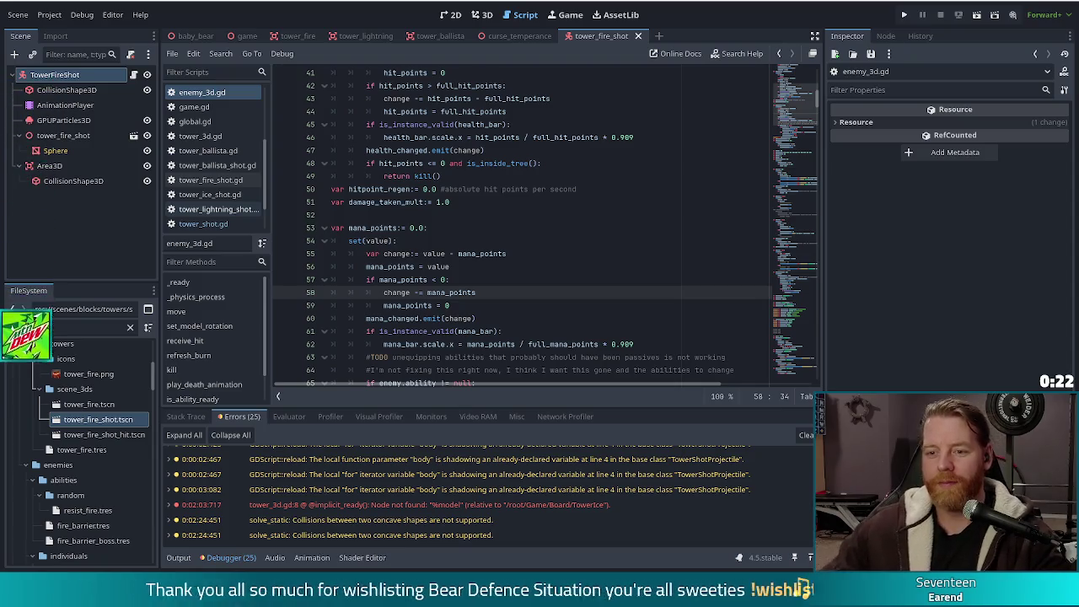
click(550, 303)
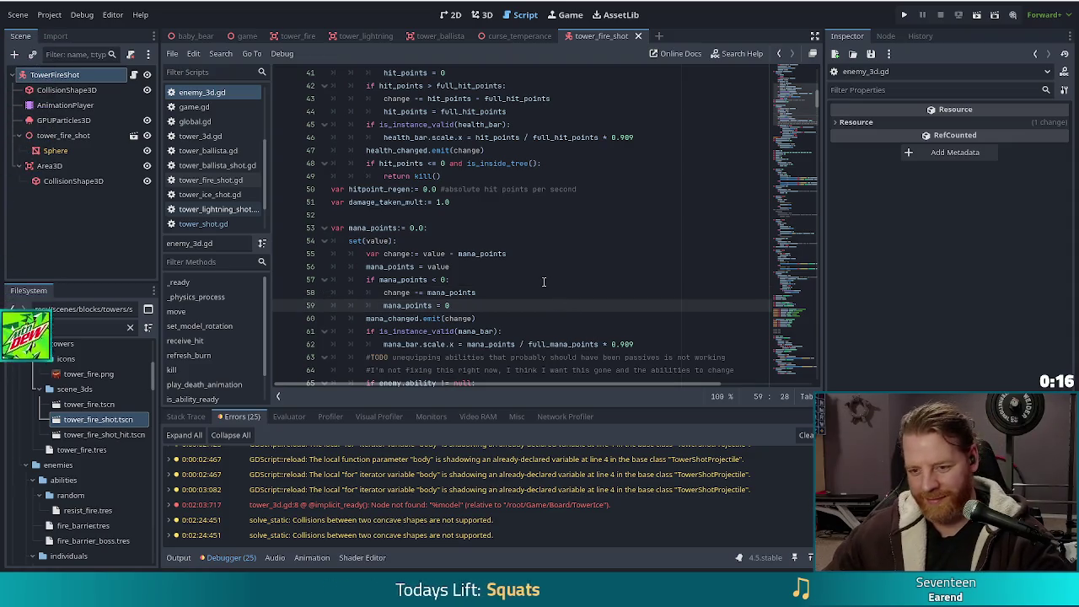
scroll(528, 303, down, 2)
click(492, 278)
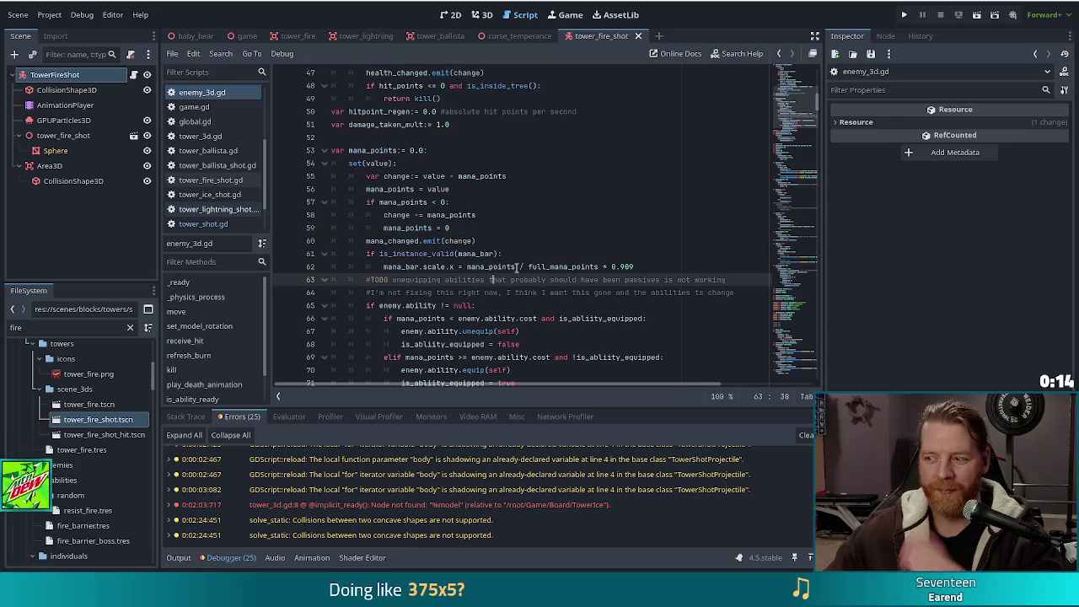
Jump to receive_hit via Filter Methods and go to the damage-minus-shield line 446
scroll(521, 265, down, 10)
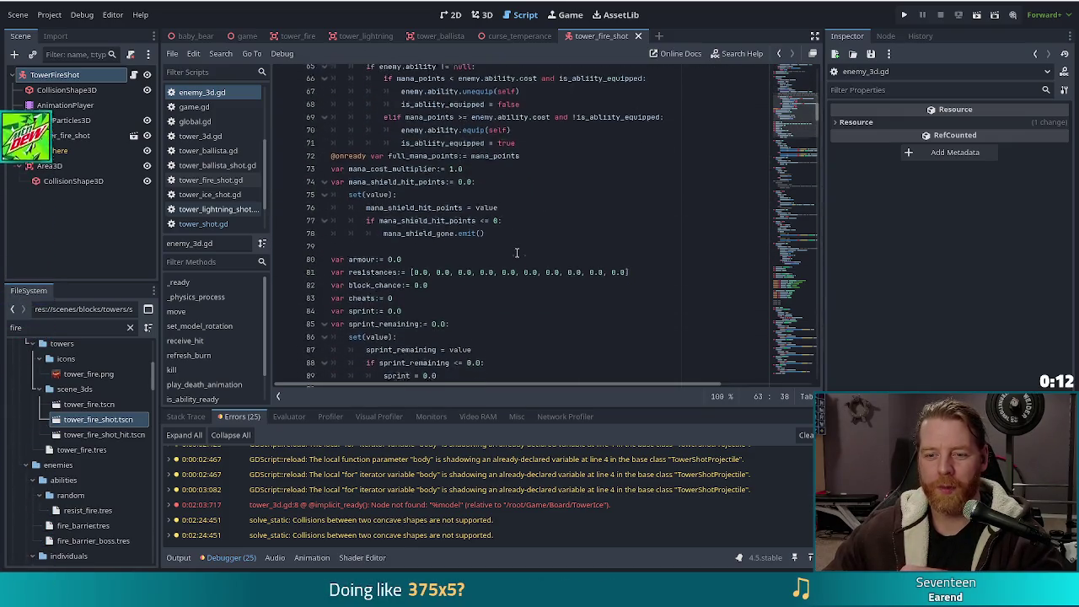
scroll(517, 252, up, 4)
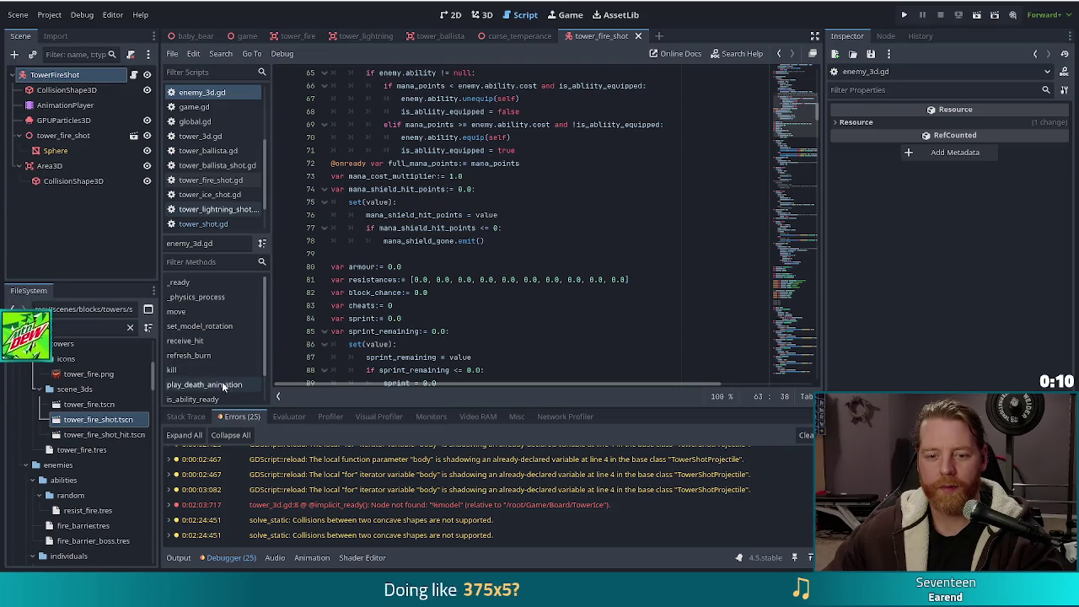
scroll(221, 371, down, 1)
click(204, 312)
scroll(523, 314, down, 12)
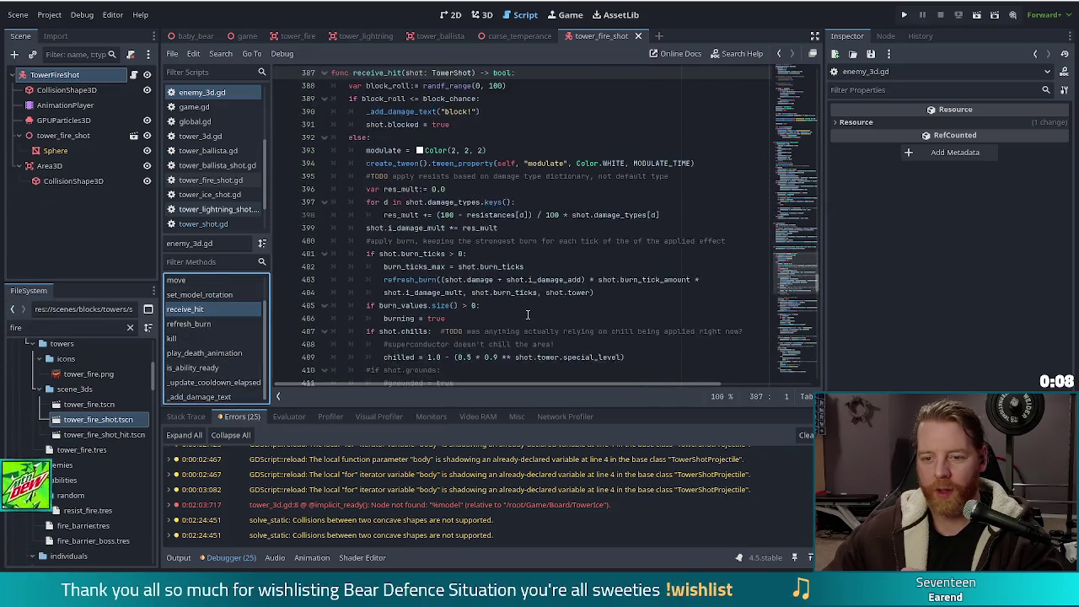
scroll(524, 314, down, 3)
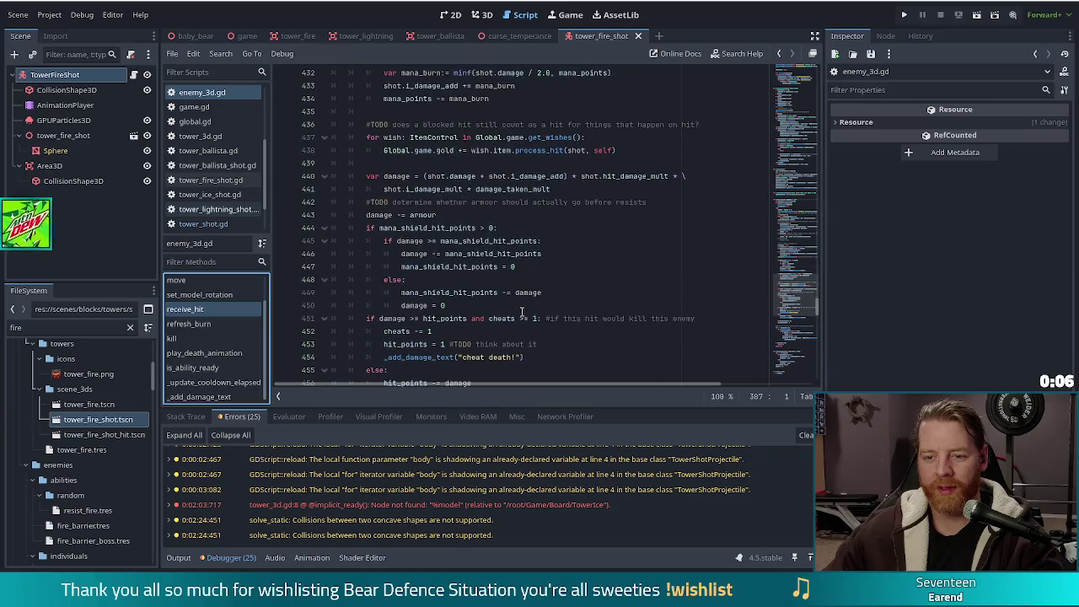
click(488, 254)
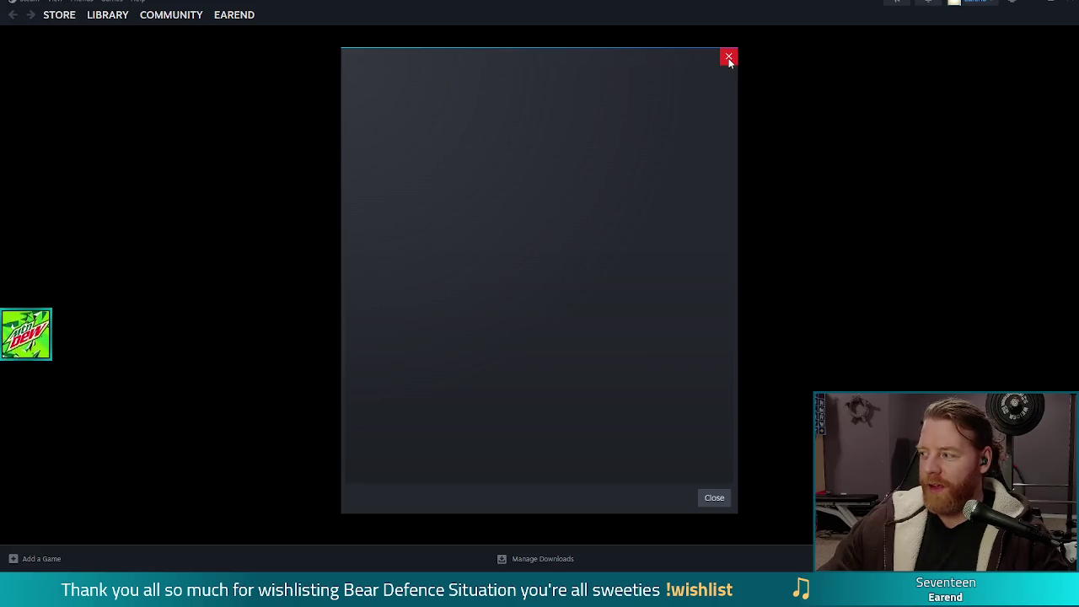
Close the blank Steam popup and dismiss the quick-action list to reveal the Store page
click(712, 498)
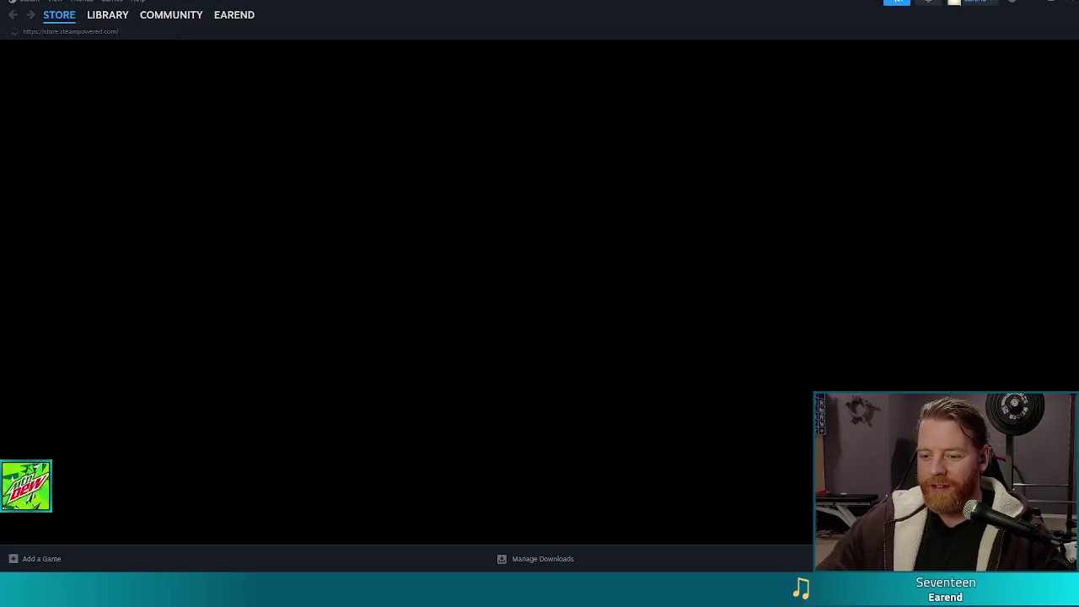
right_click(538, 590)
click(502, 262)
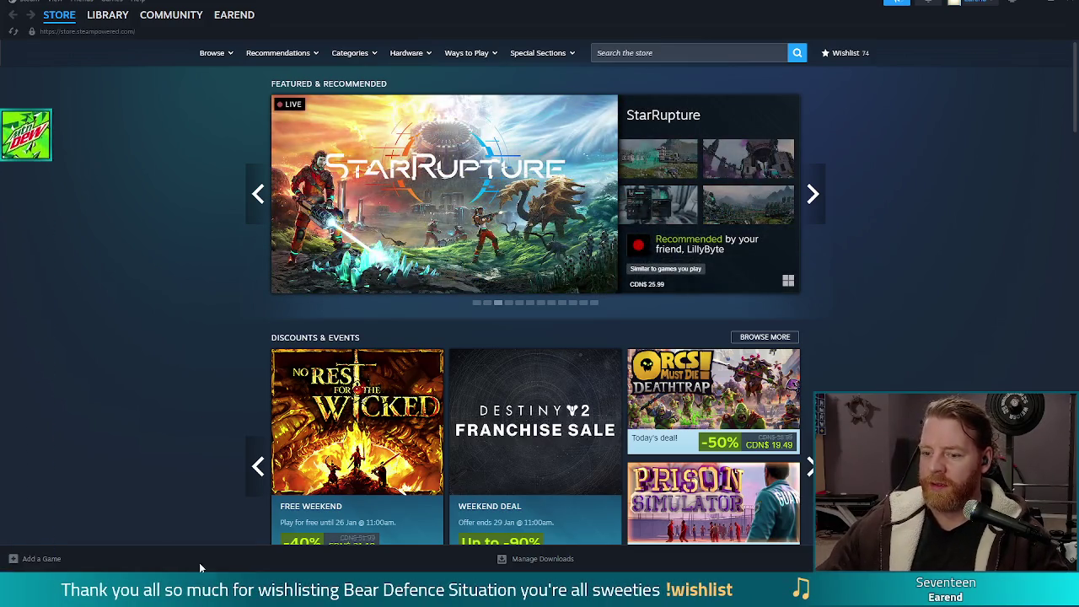
mouse_move(537, 603)
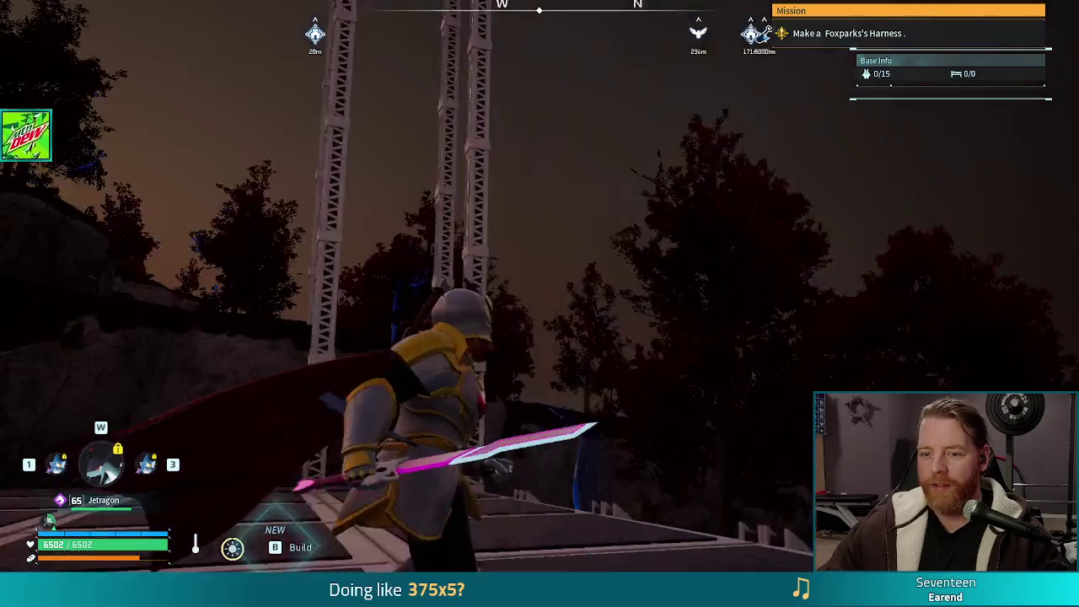
Fly Jetragon into the base, dismount and recall it, then walk forward and jump
key(e)
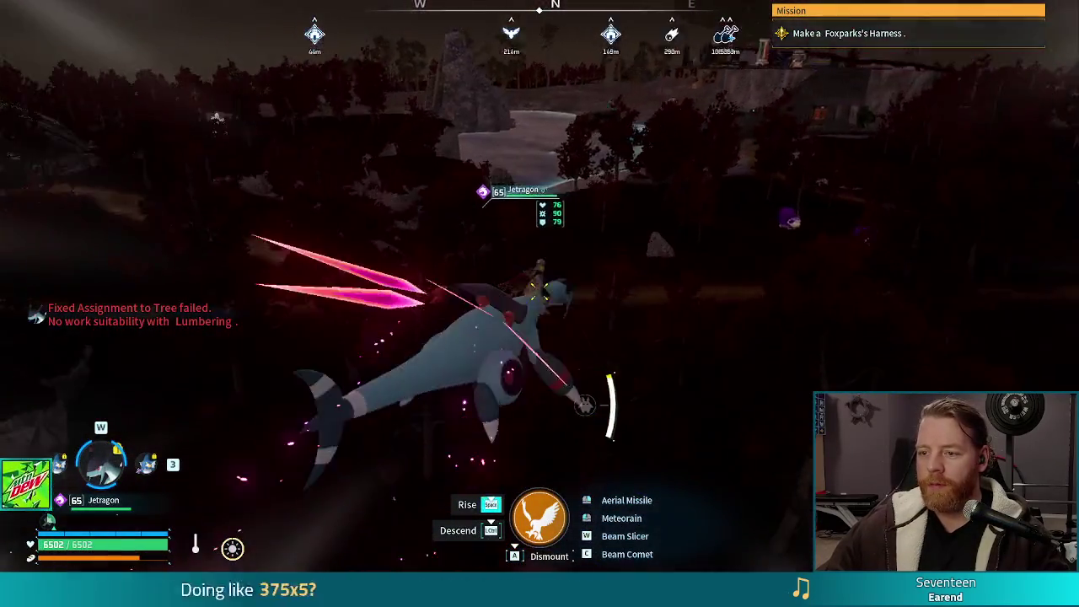
key(space)
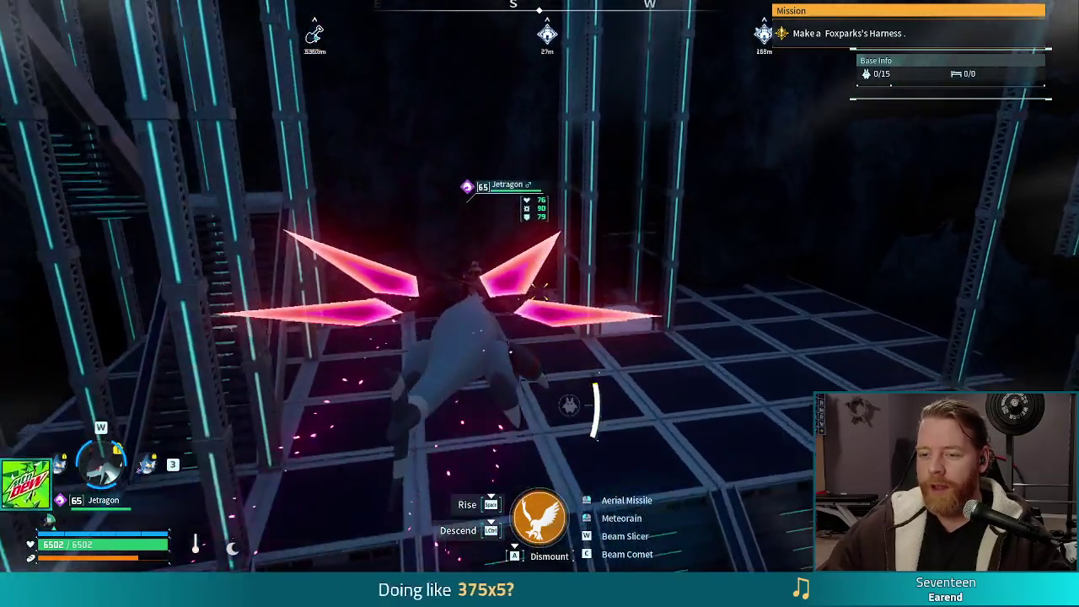
key(a)
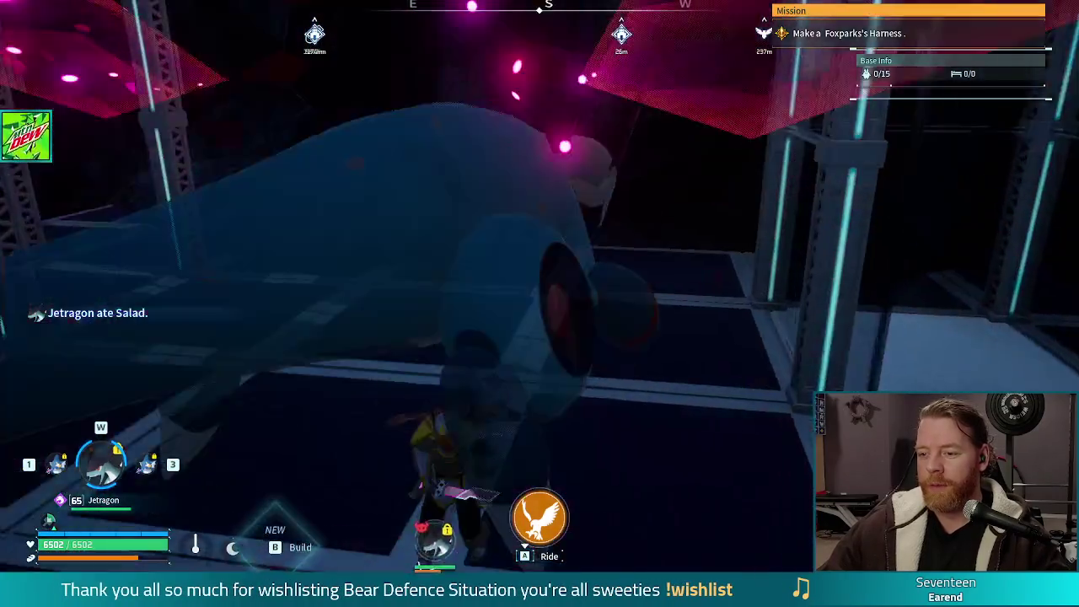
key(e)
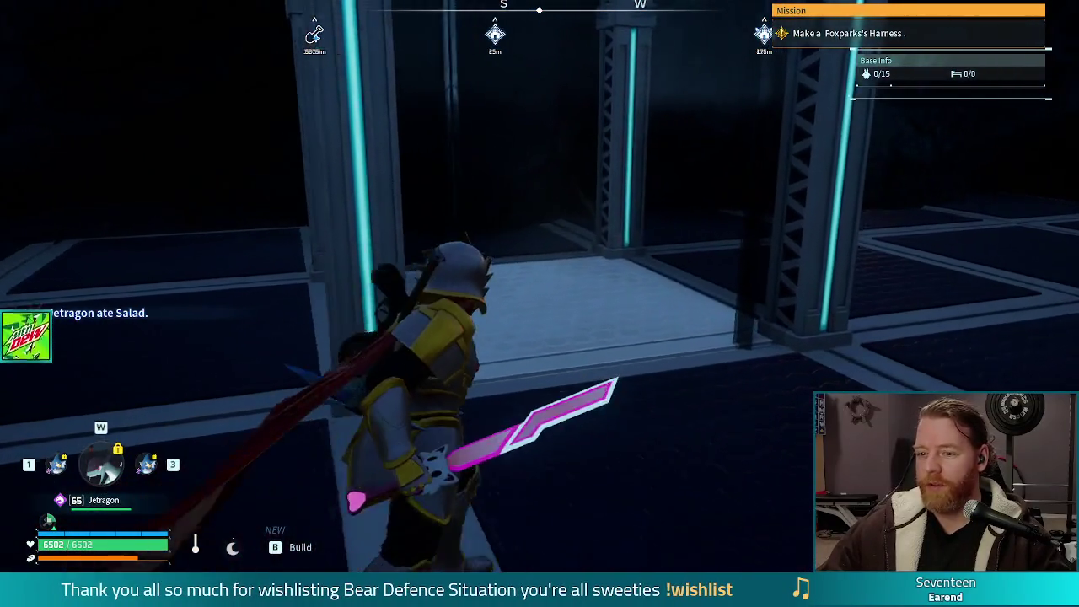
key(w)
key(space)
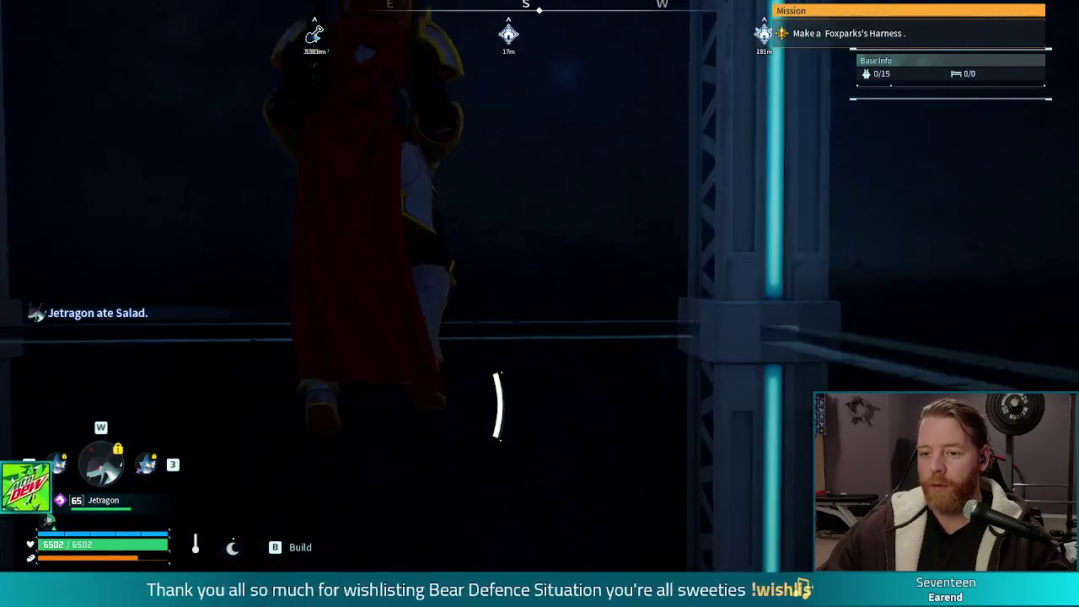
Run across the base floor past the chest to the rooftop's glass-railed opening
key(w)
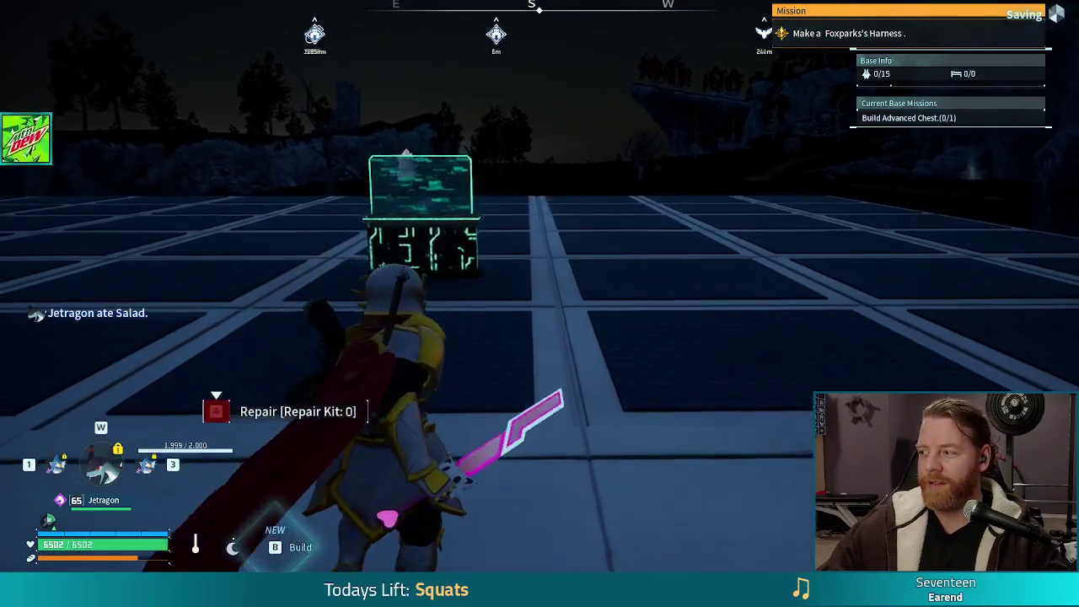
key(w)
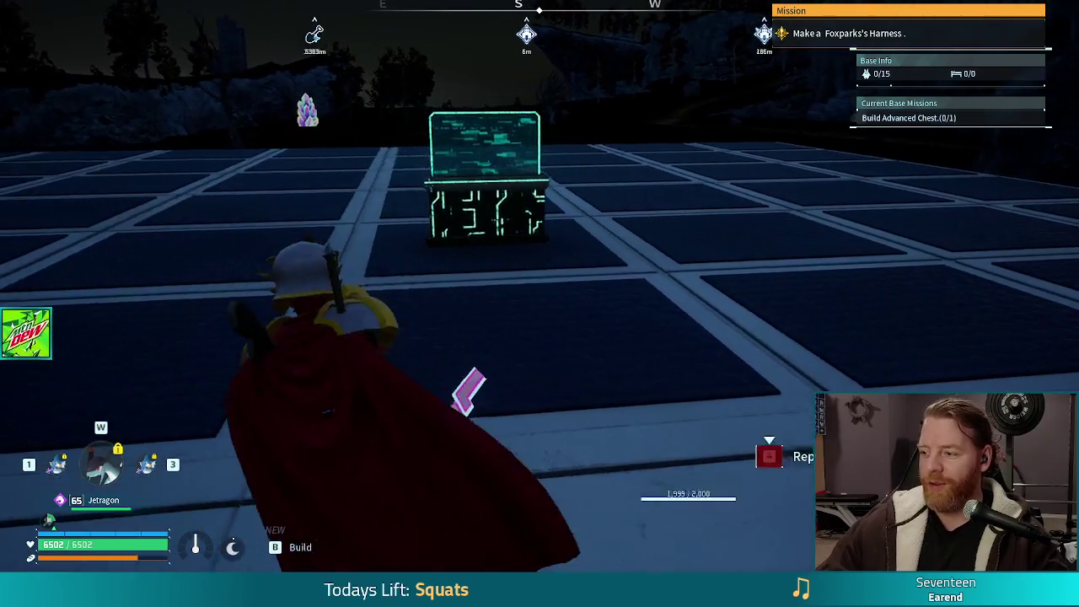
key(w)
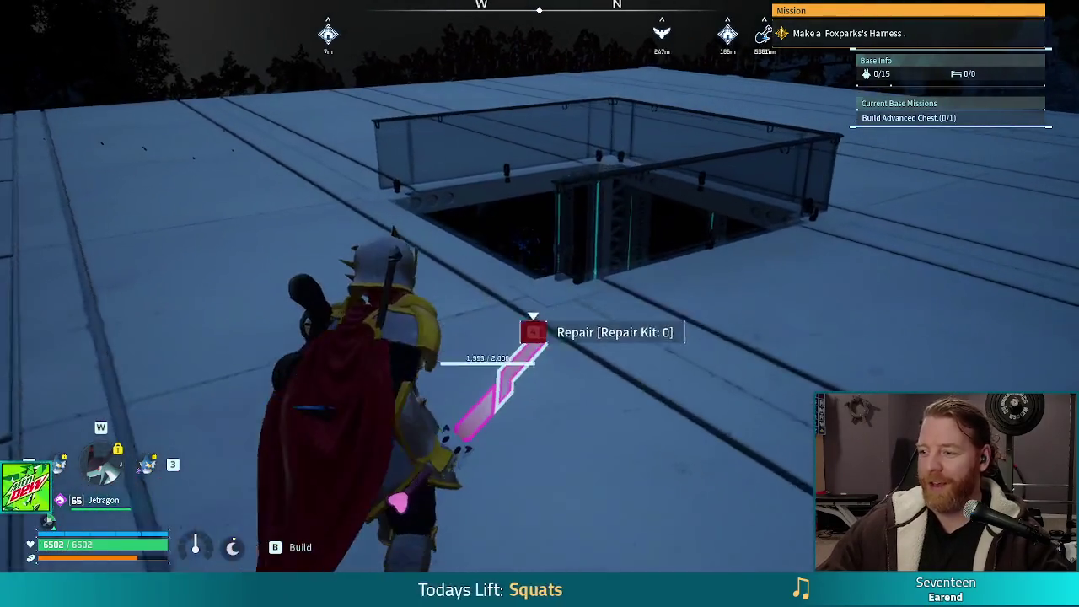
key(a)
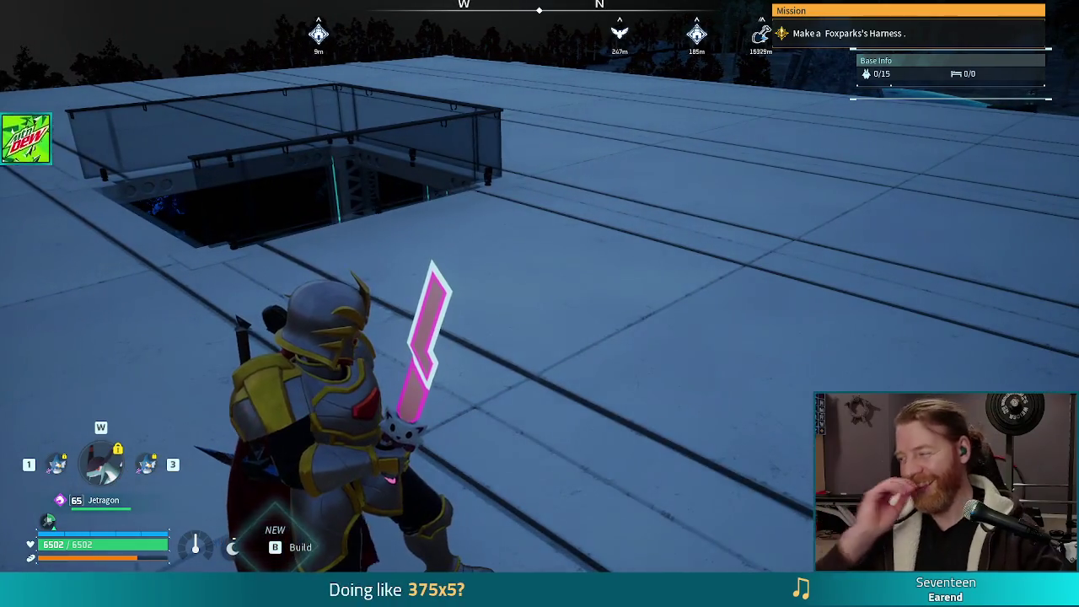
Summon Jetragon and fly a loop around the base, diving and steering back to the tower
key(r)
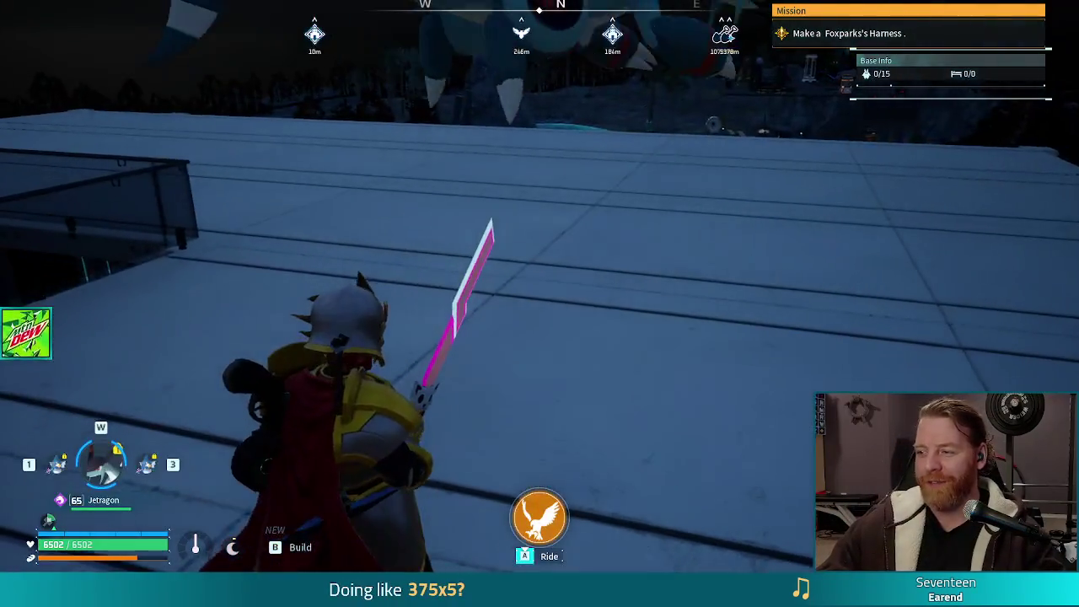
key(w)
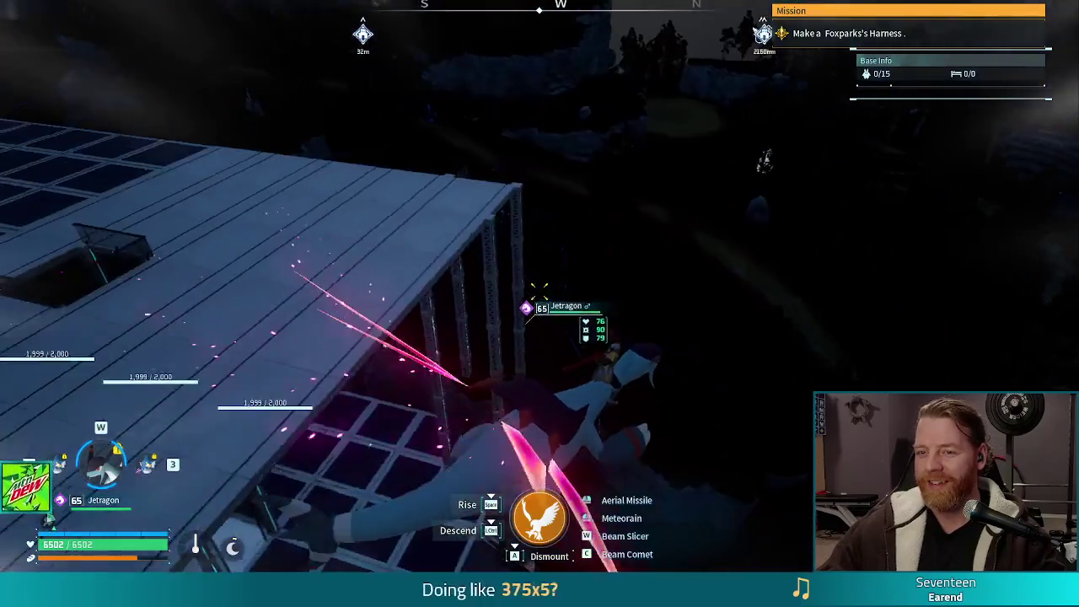
key(space)
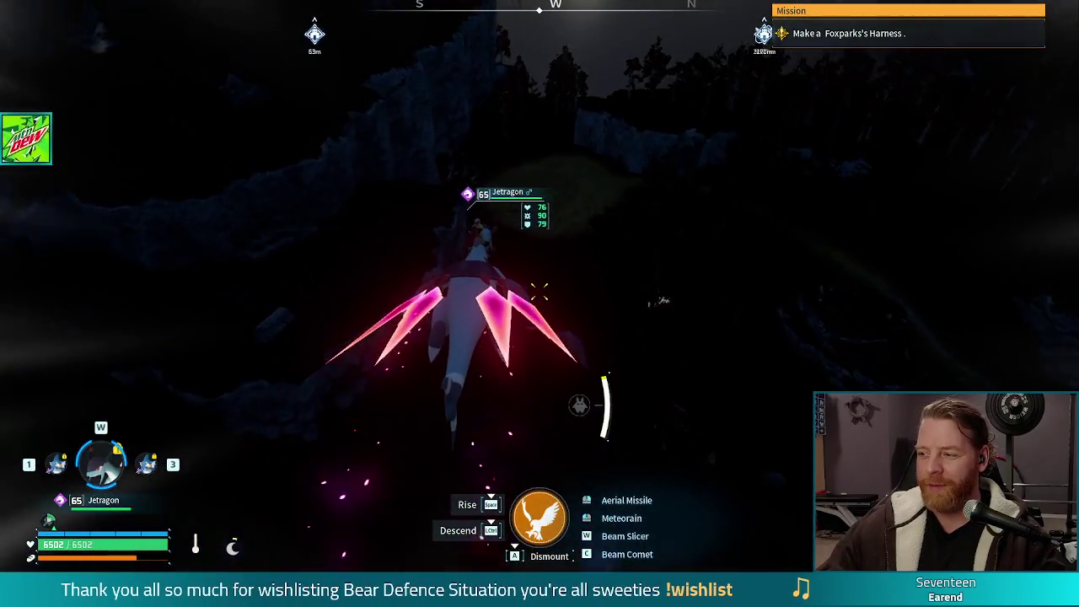
key(a)
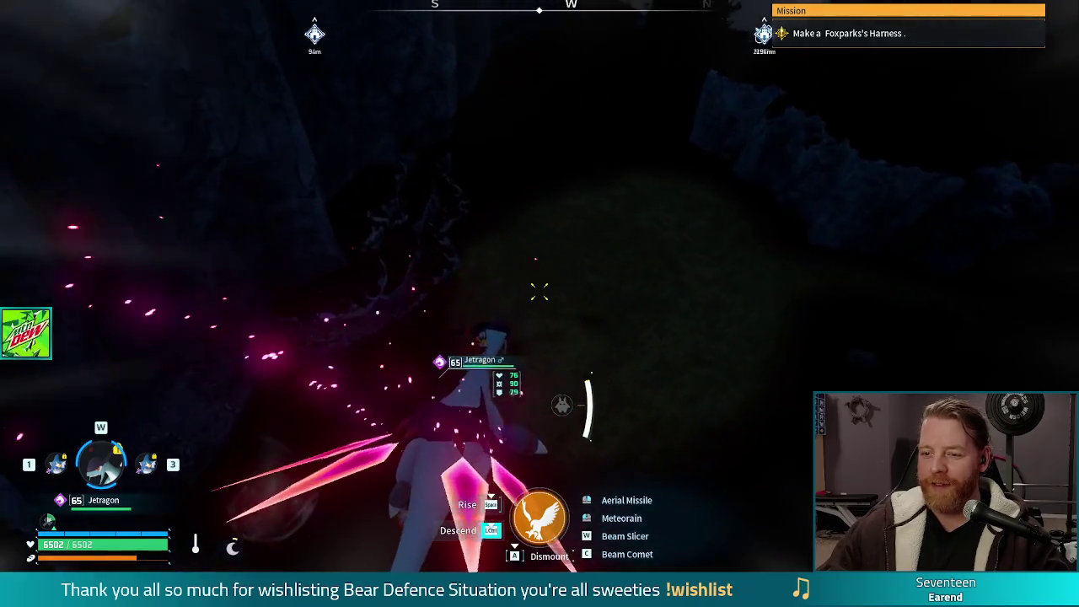
key(a)
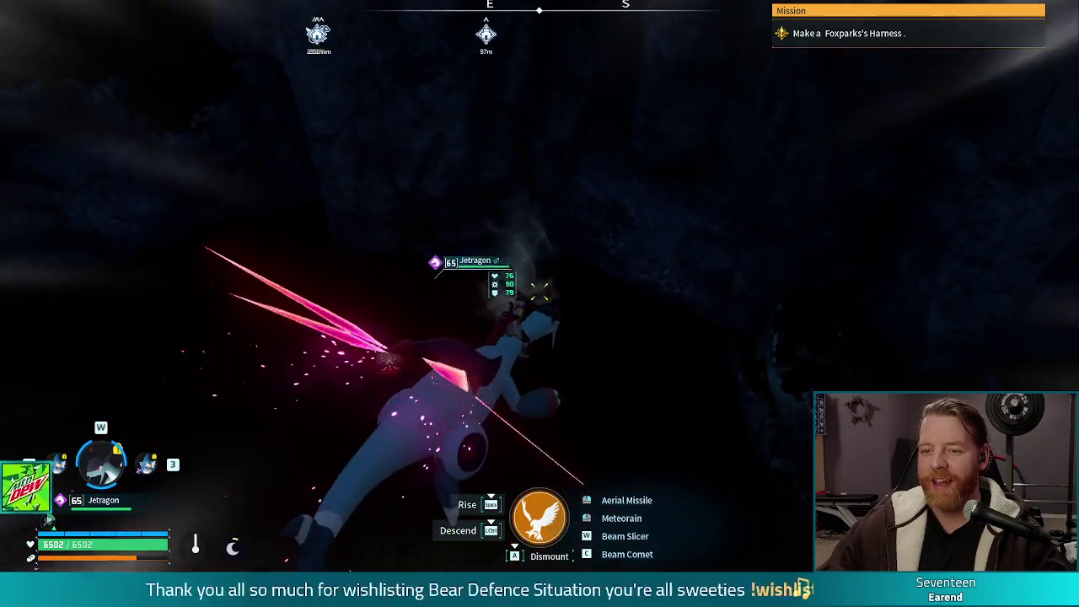
key(shift)
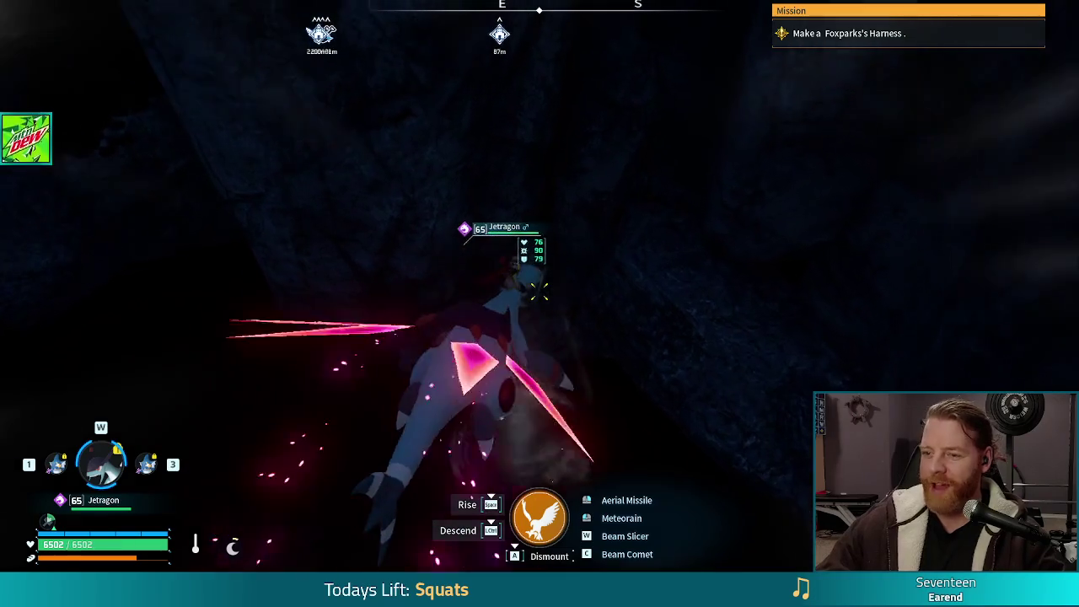
key(w)
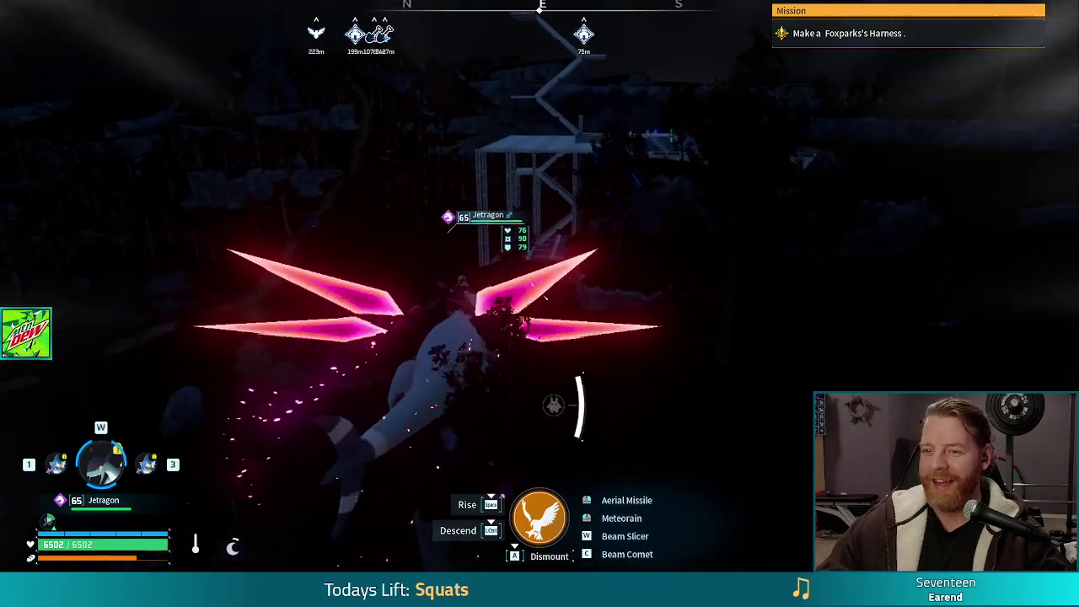
key(d)
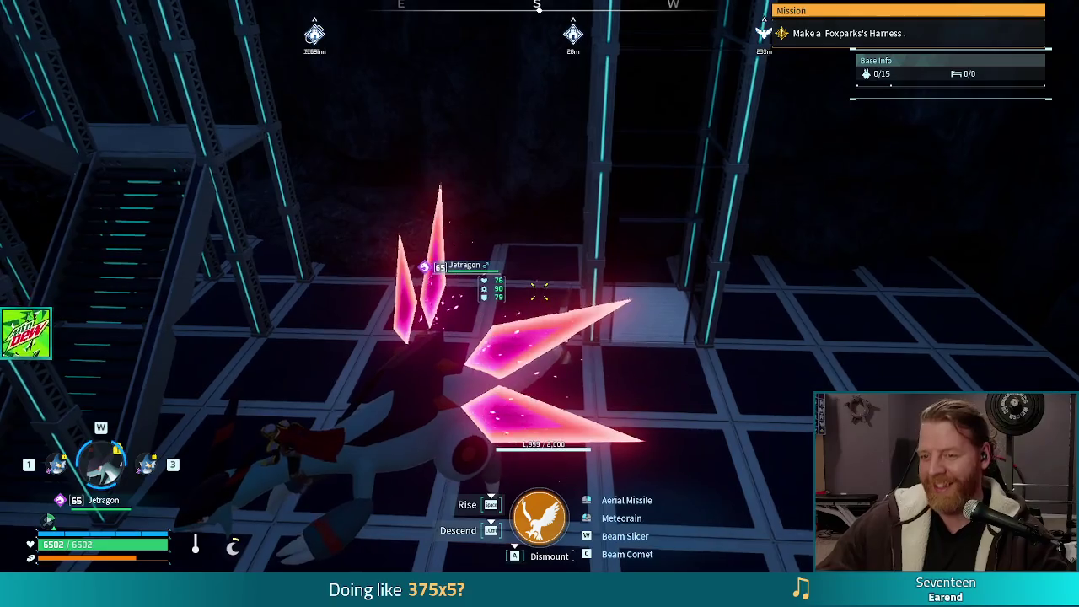
Dismount onto the base, walk and jump across the rooftop, then switch to Steam's Palworld page
key(a)
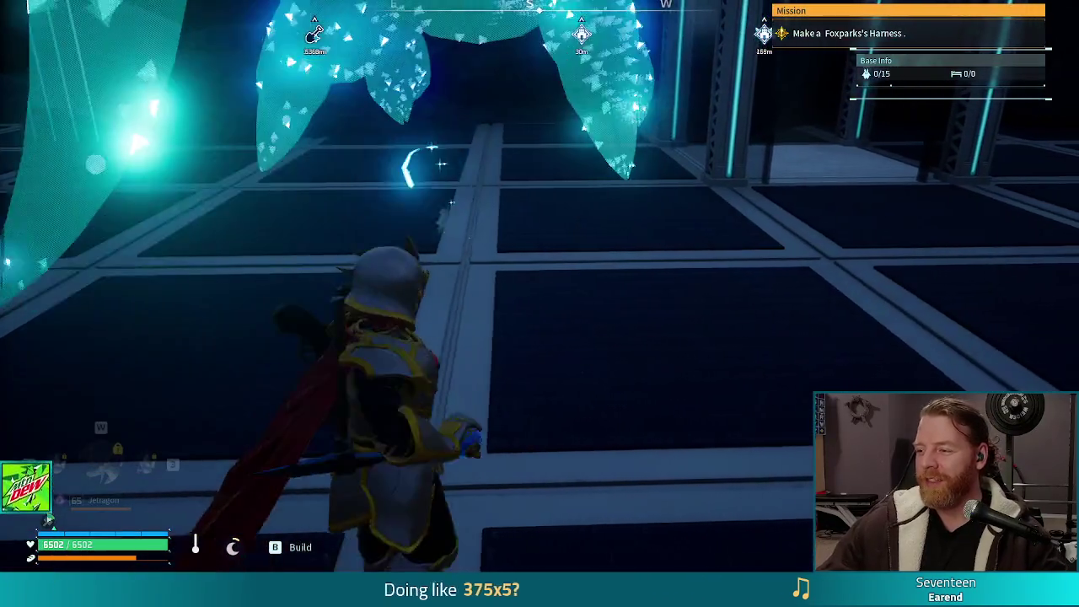
key(w)
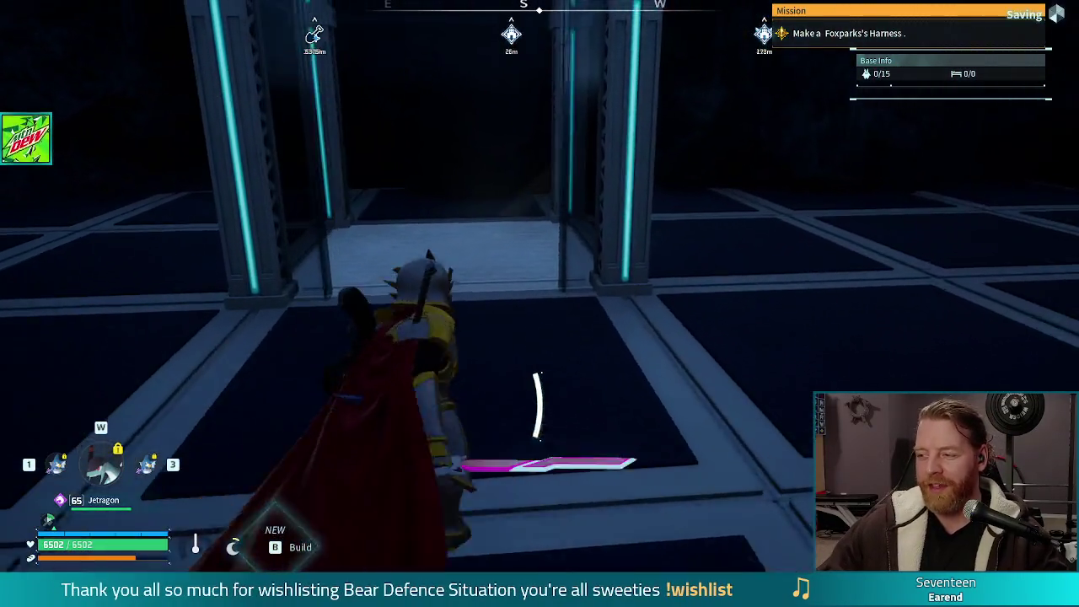
key(space)
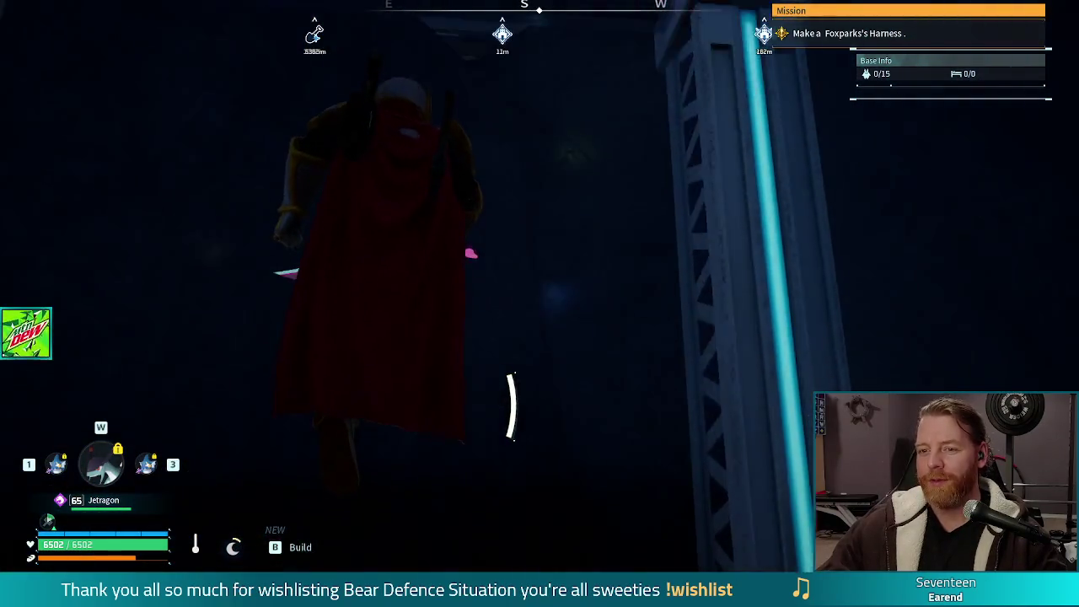
key(w)
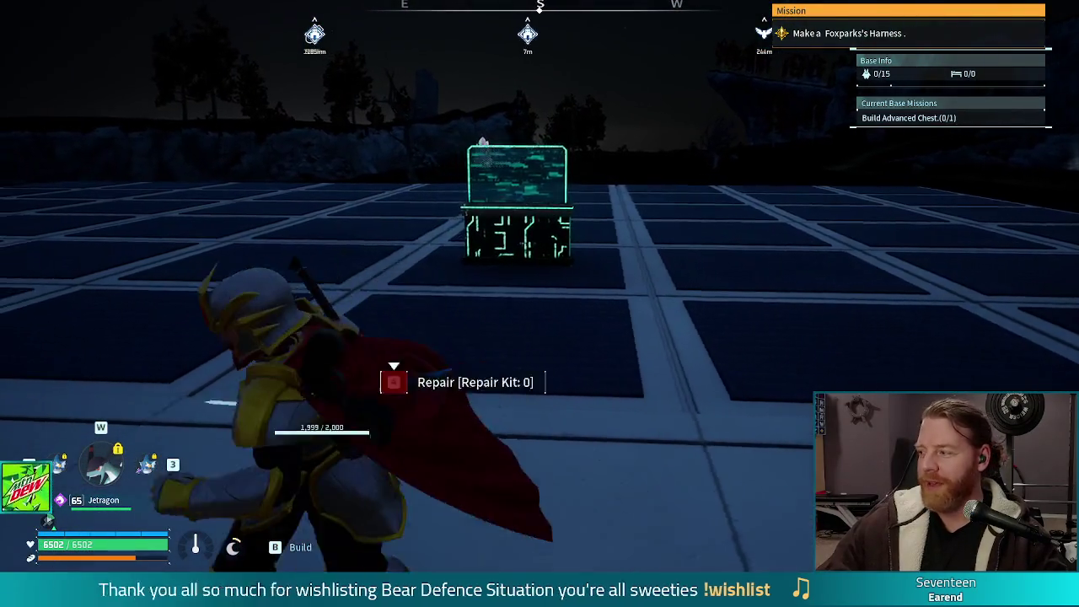
key(w)
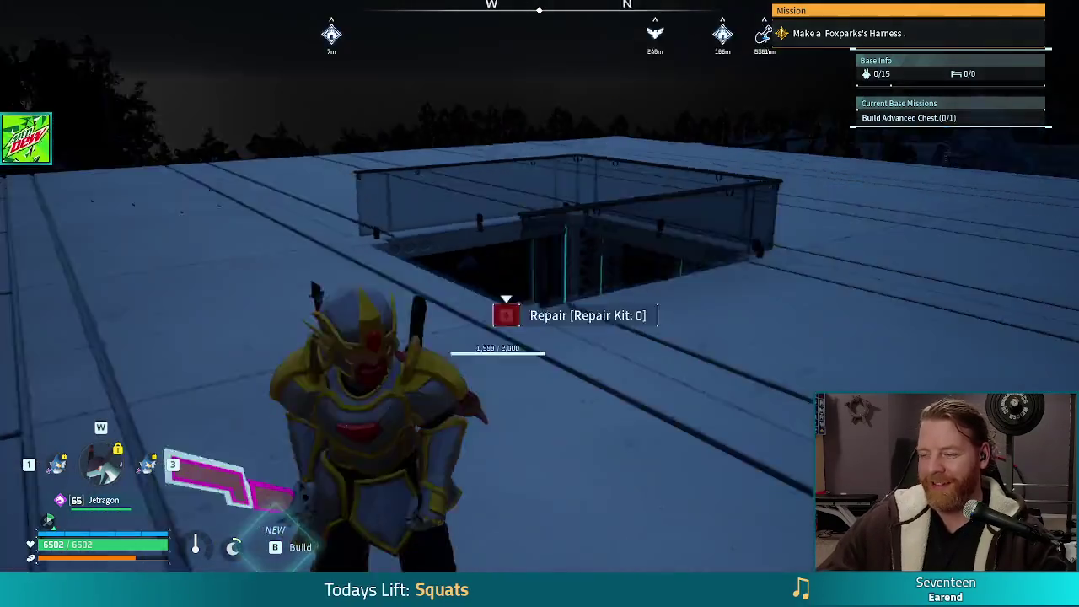
key(w)
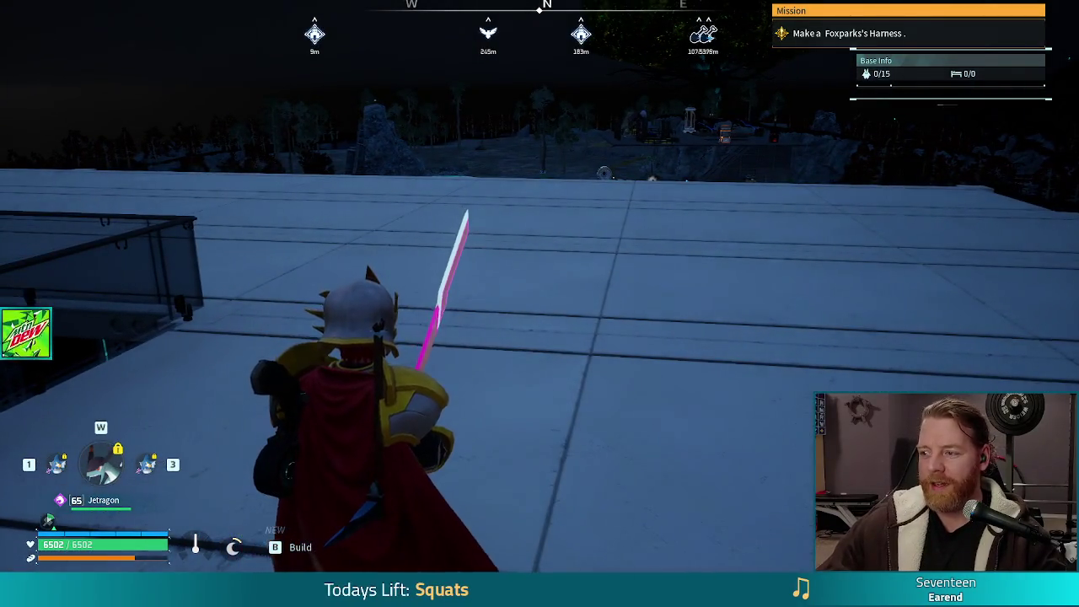
key(w)
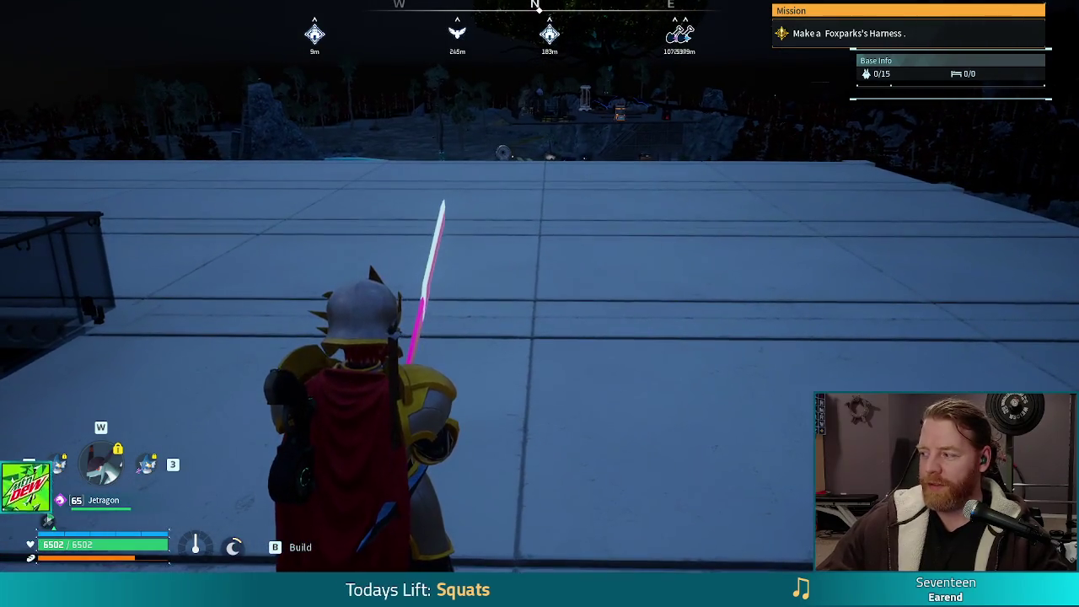
key(alt+Tab)
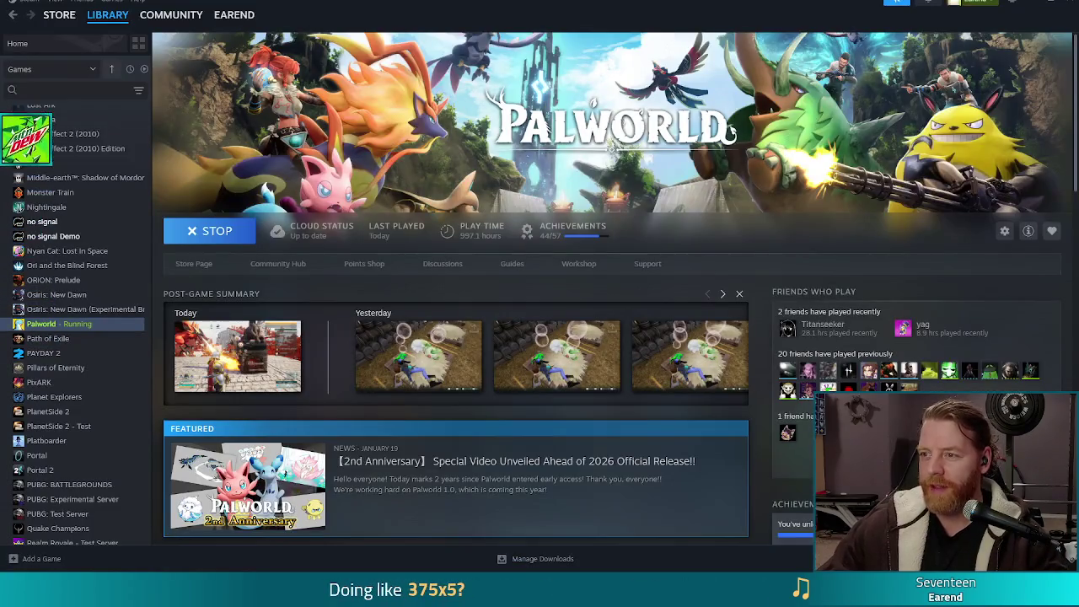
Close the Steam Palworld Library window to bring Godot back to the front
click(1069, 4)
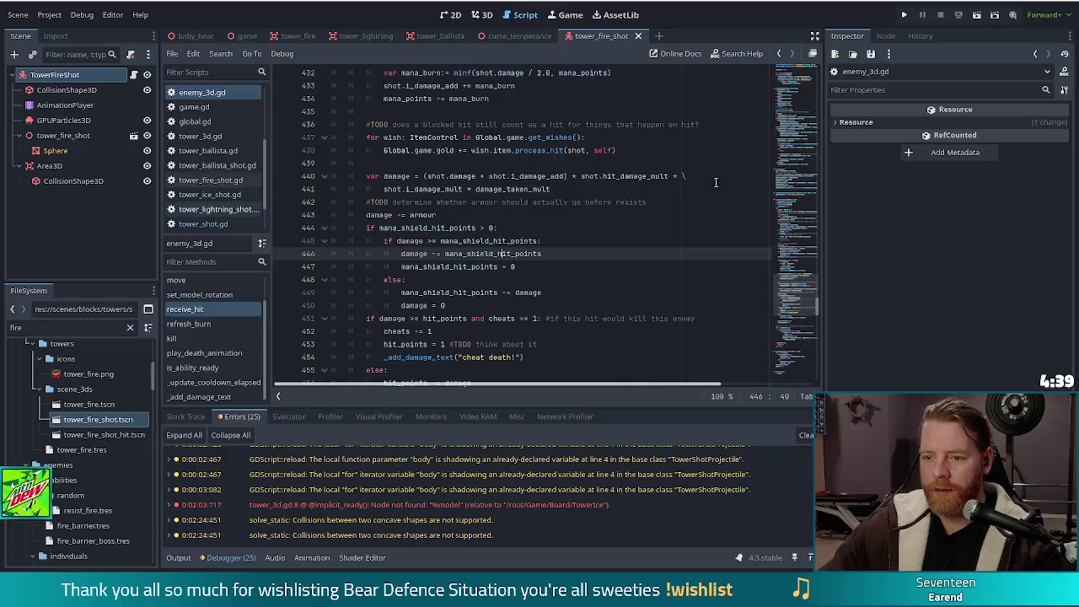
Insert a space before the 0 in line 444's mana-shield check, then scroll to the blocked-hit TODO
click(401, 254)
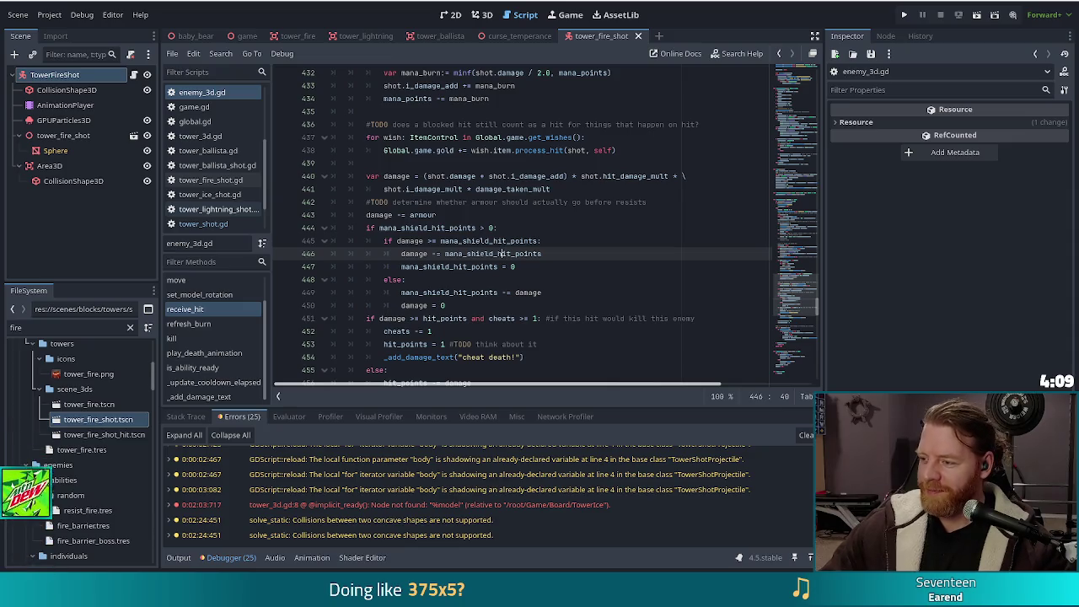
click(466, 228)
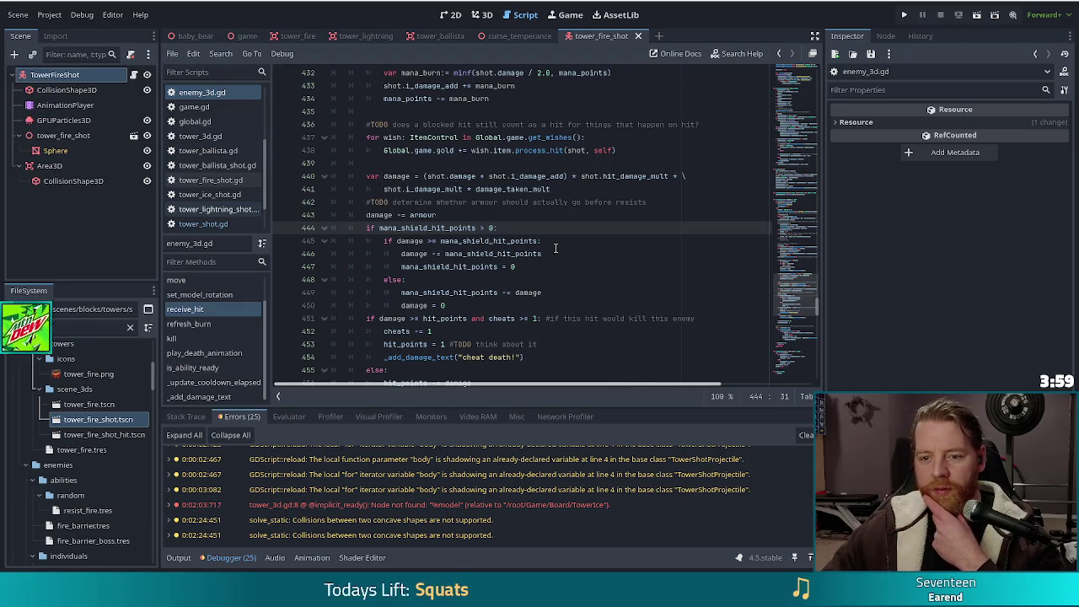
click(567, 213)
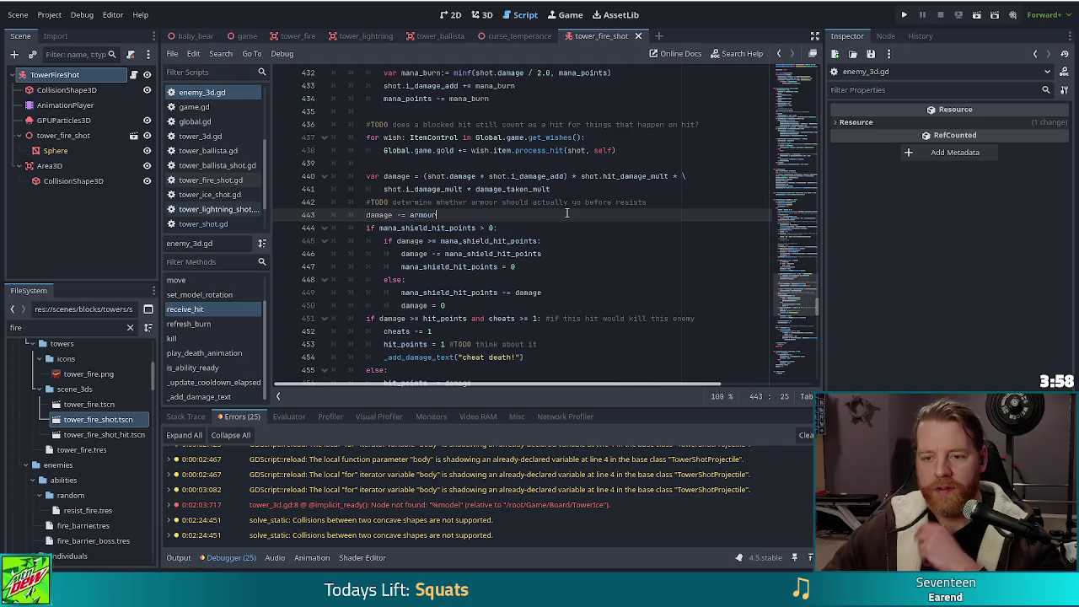
click(486, 227)
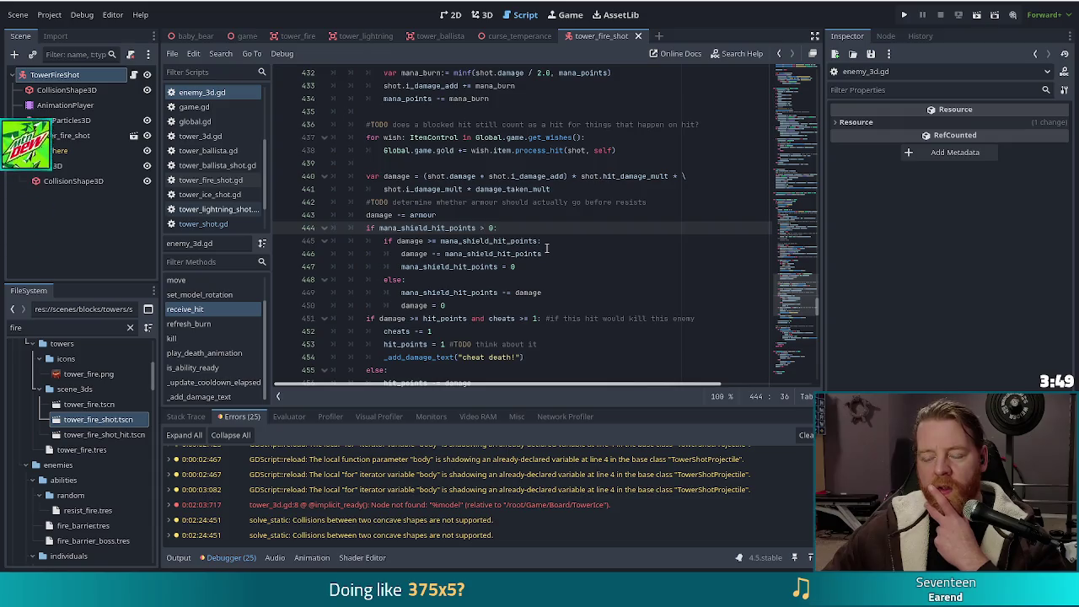
key(End)
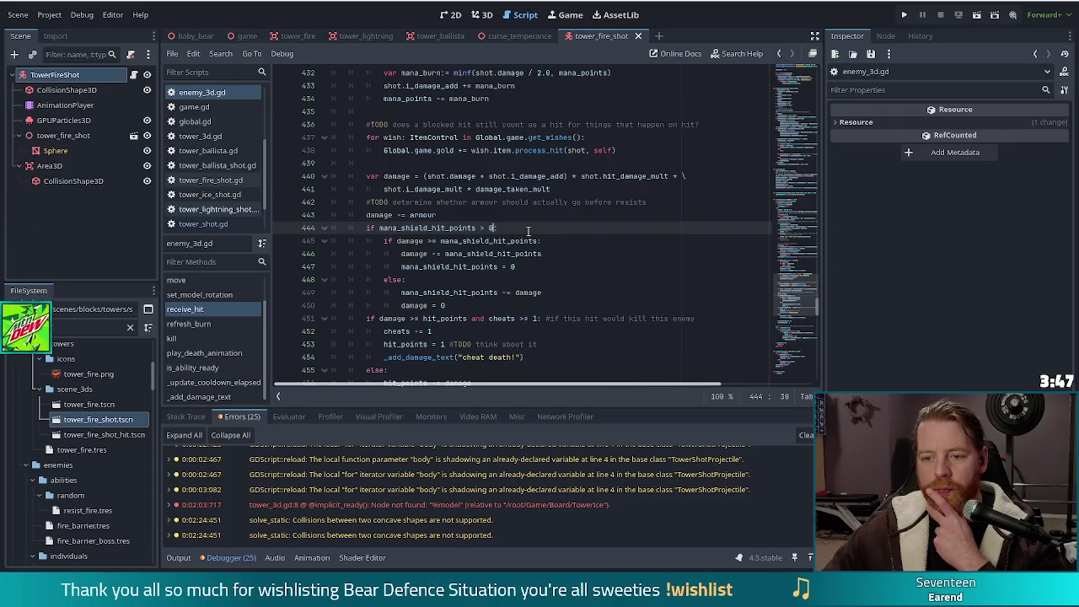
text(:)
click(470, 214)
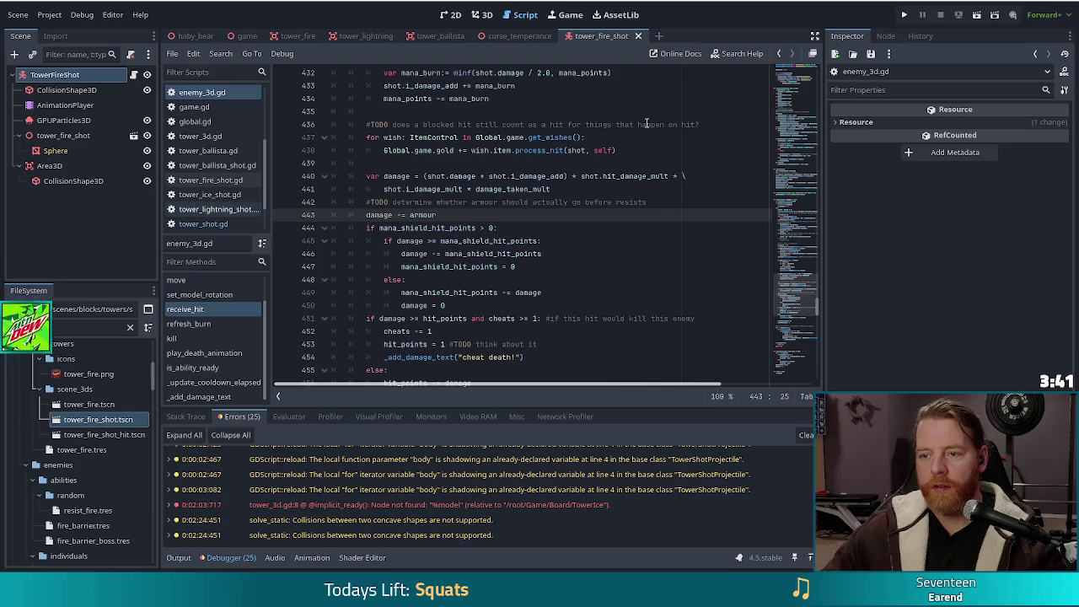
click(589, 124)
scroll(524, 157, up, 1)
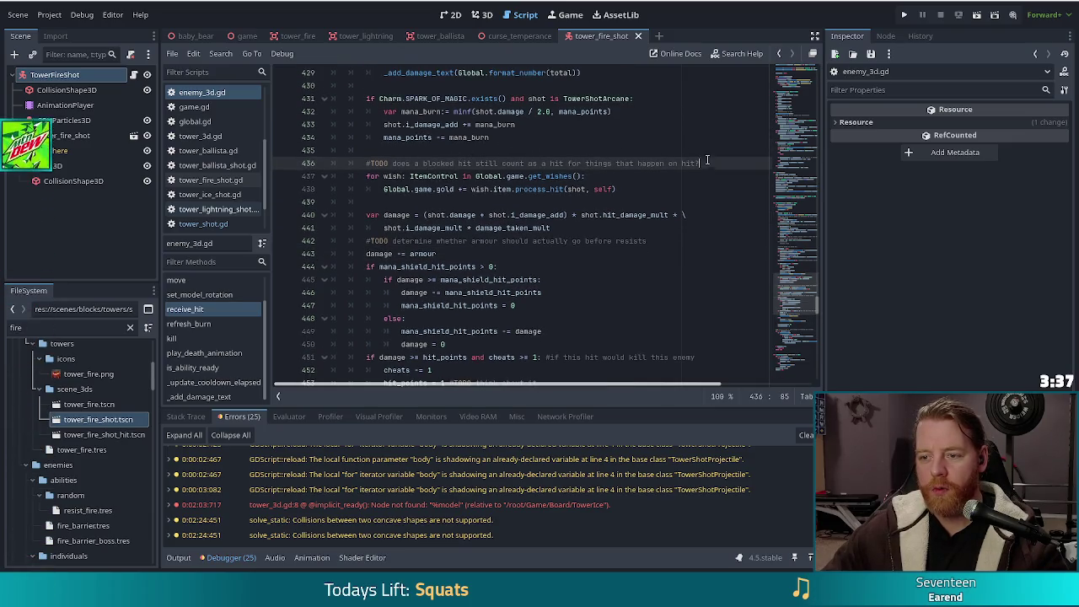
drag(701, 163, 371, 150)
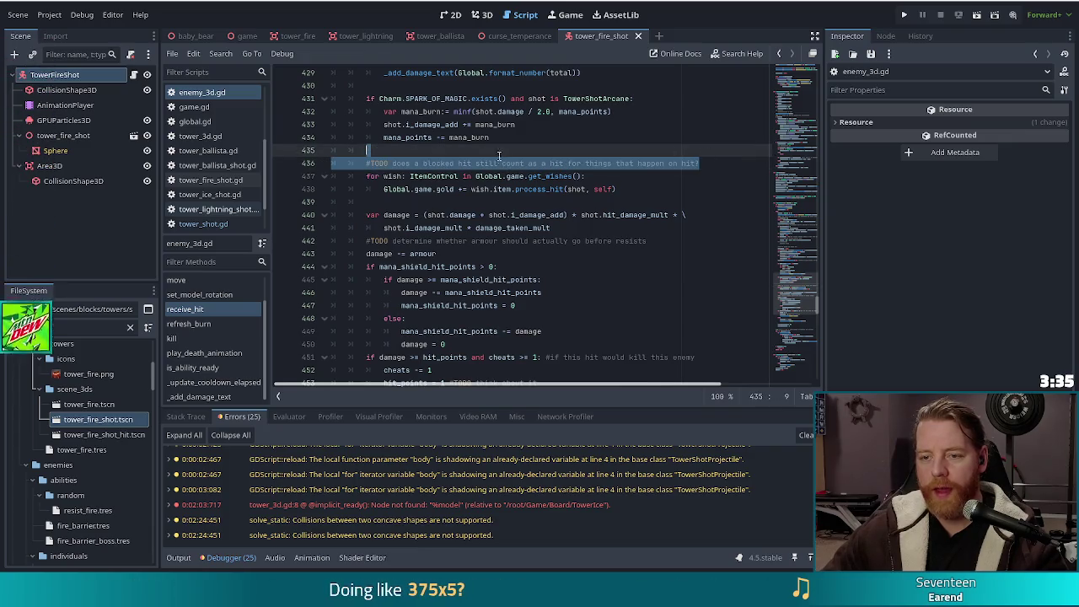
scroll(499, 157, down, 2)
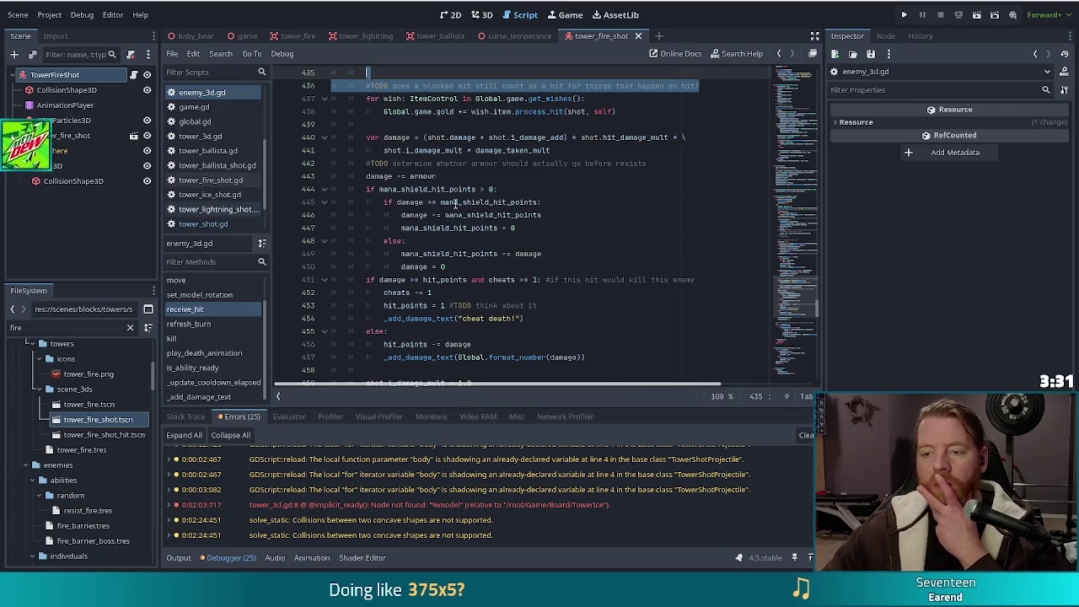
click(616, 112)
drag(616, 112, 386, 110)
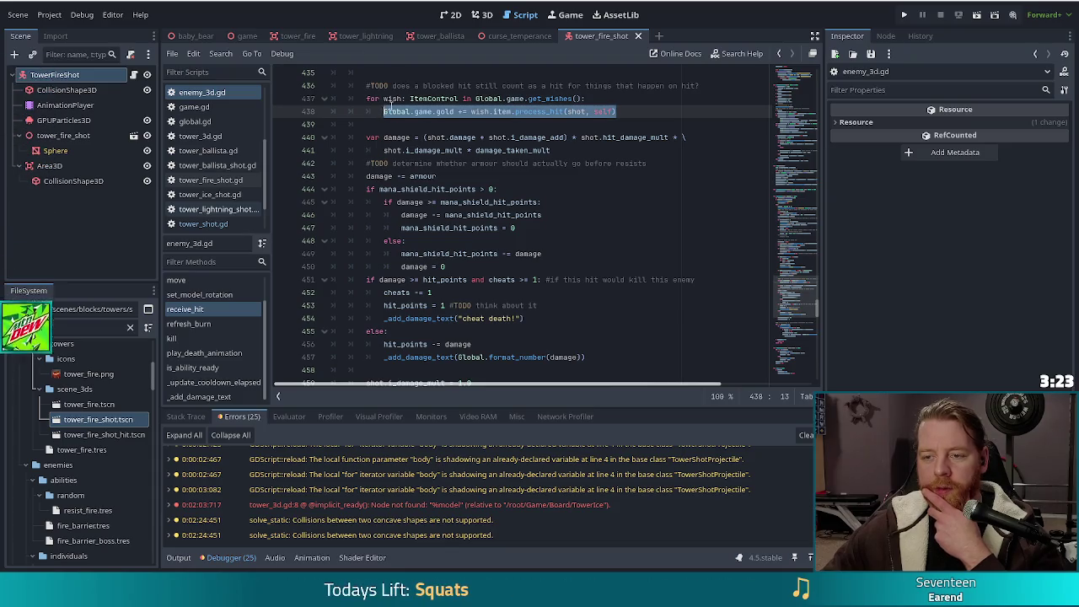
click(492, 264)
scroll(573, 266, down, 2)
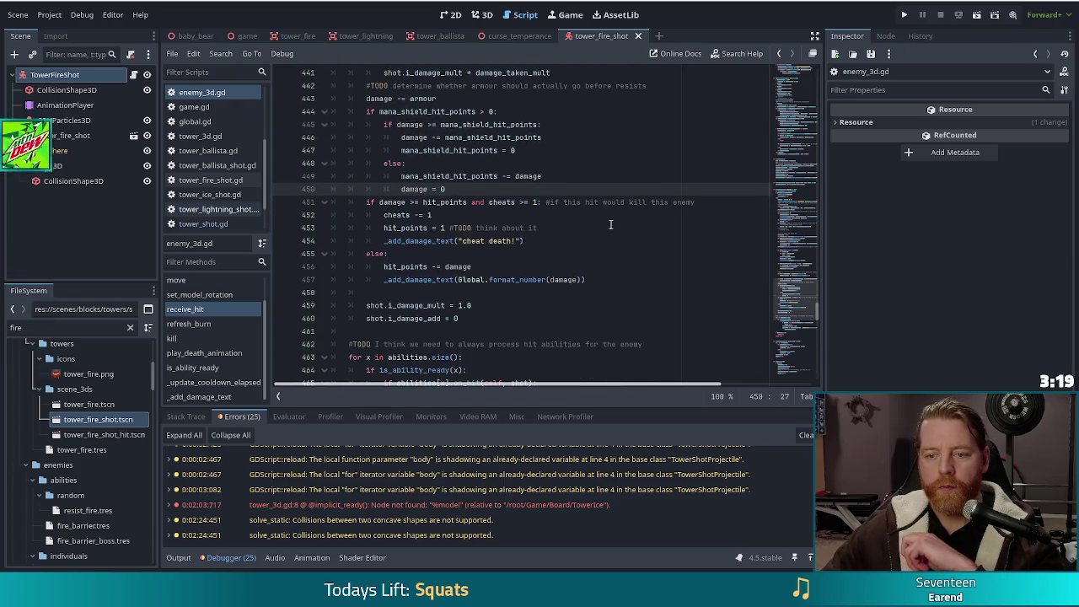
click(446, 266)
mouse_move(491, 266)
mouse_down()
mouse_move(396, 267)
mouse_move(411, 267)
mouse_up()
scroll(498, 278, down, 1)
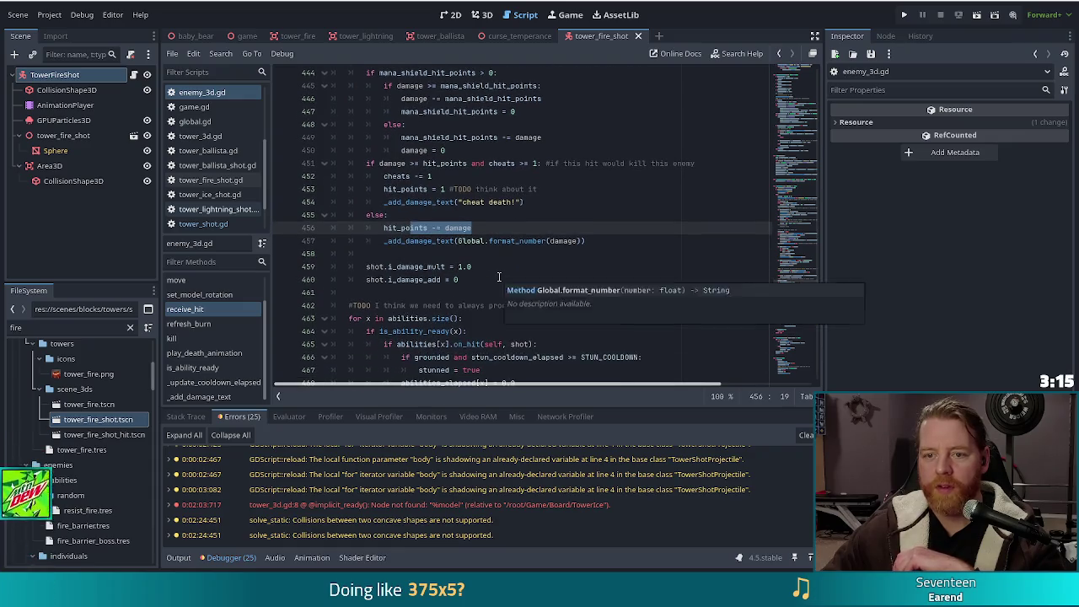
scroll(499, 278, up, 2)
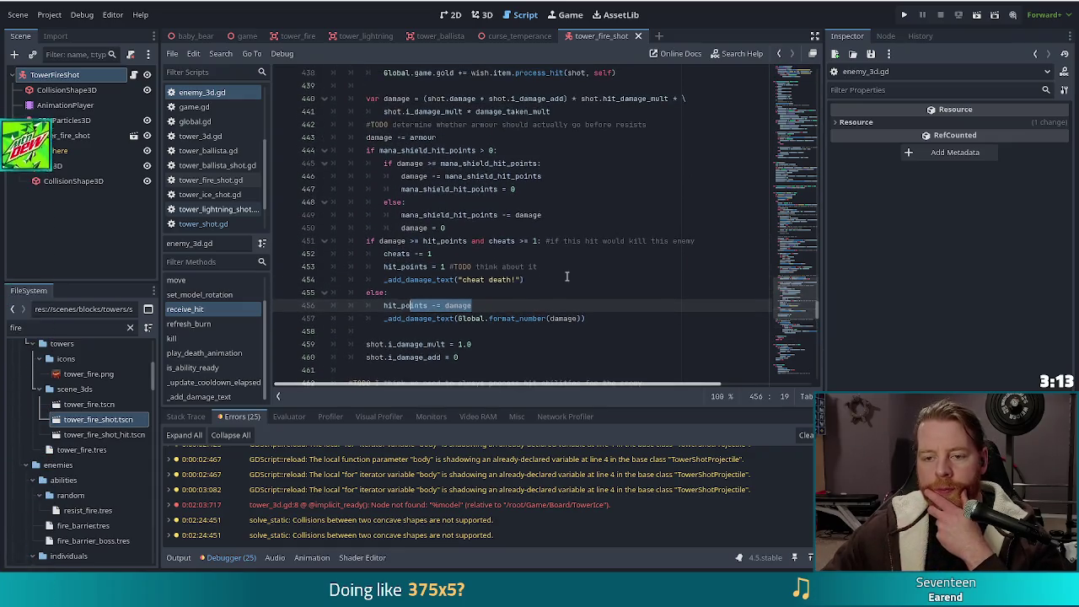
scroll(567, 276, up, 1)
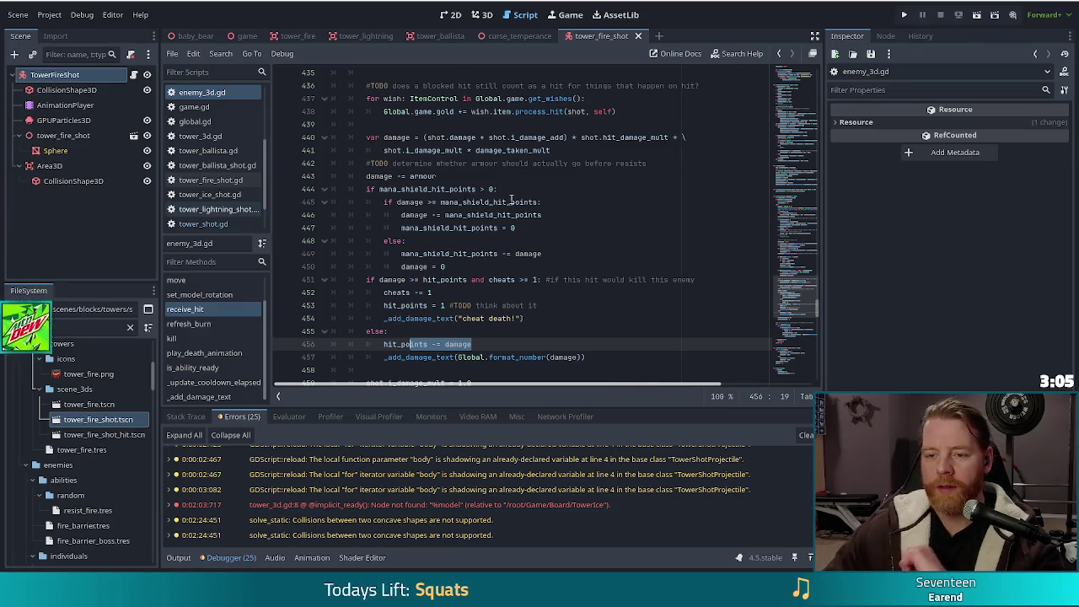
click(516, 186)
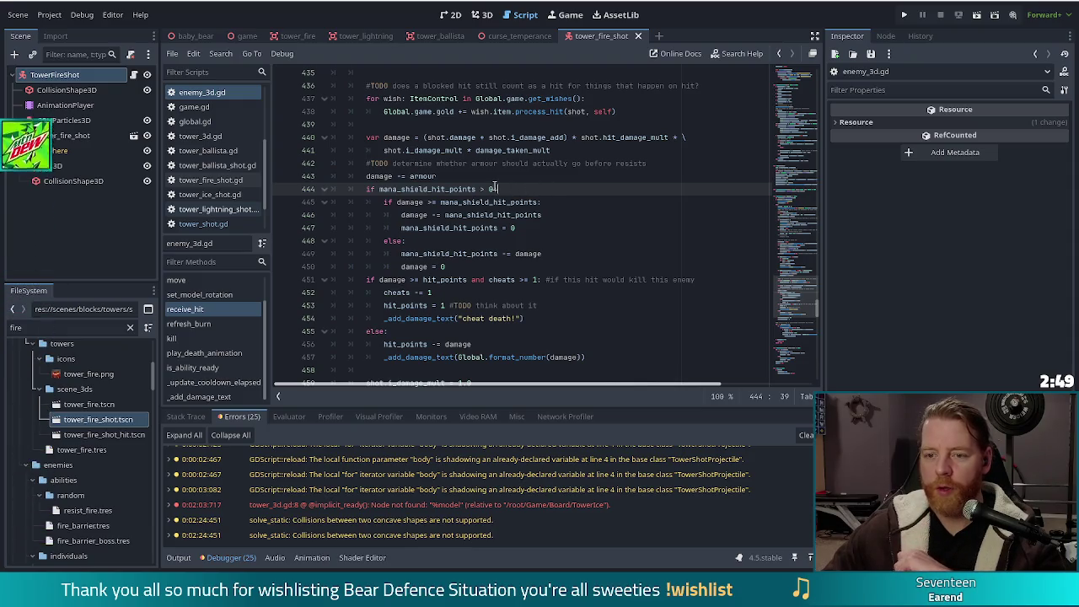
click(414, 189)
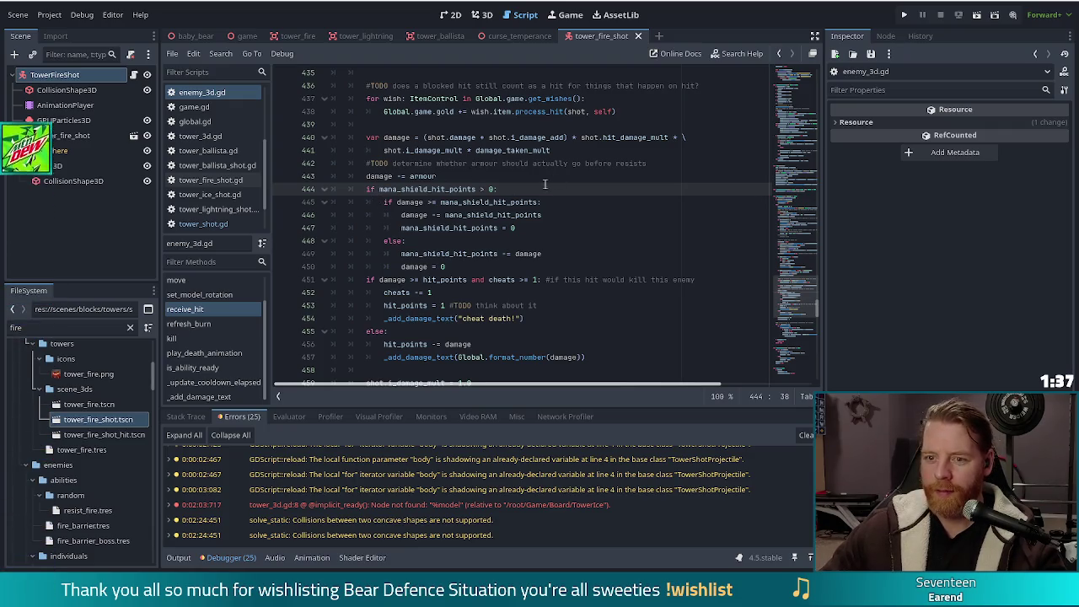
click(523, 189)
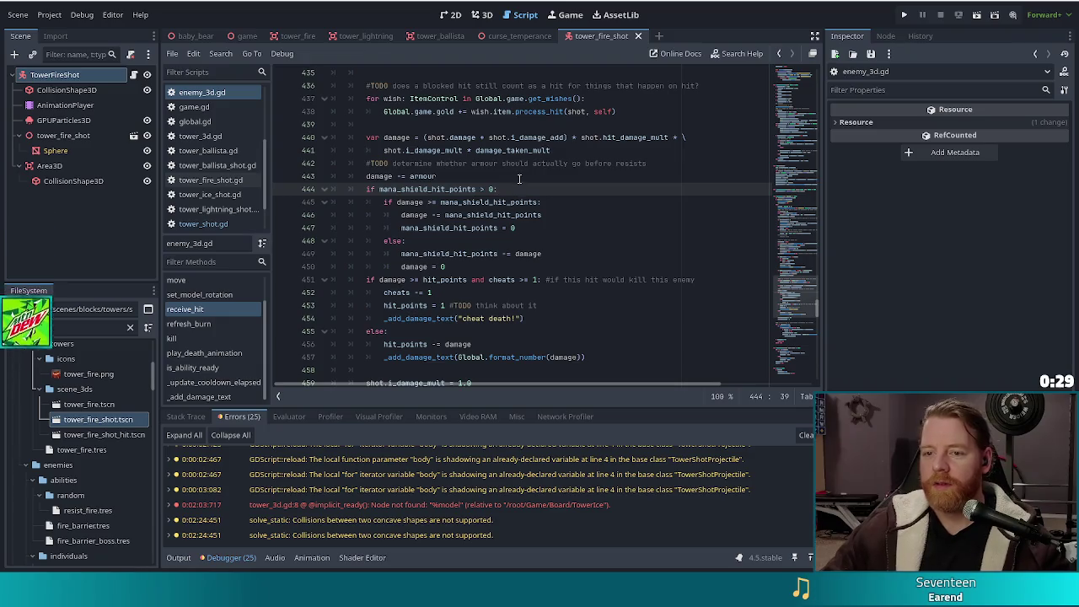
mouse_move(506, 202)
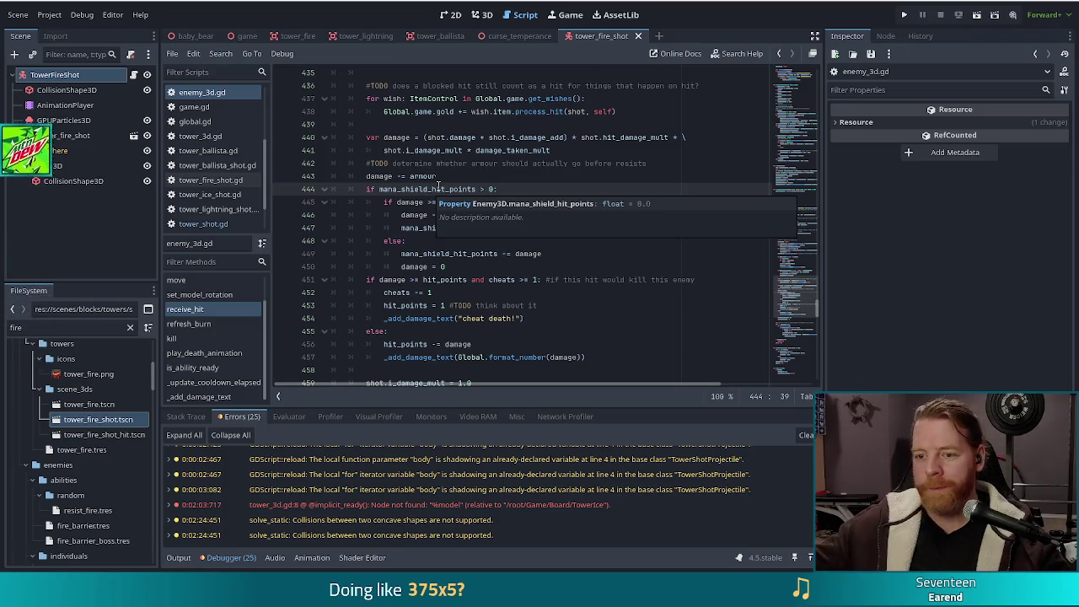
click(533, 267)
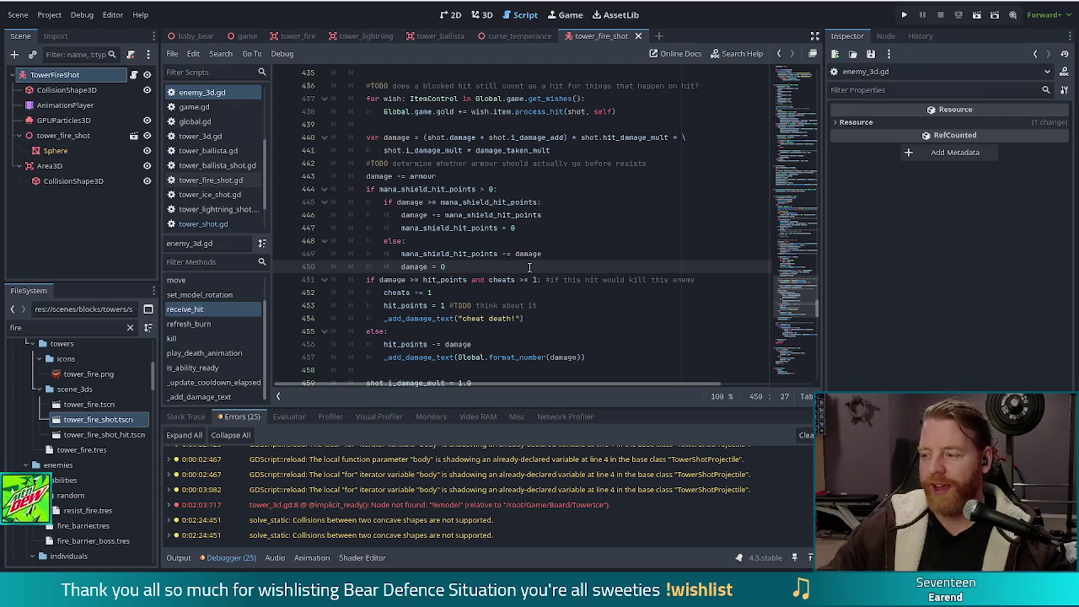
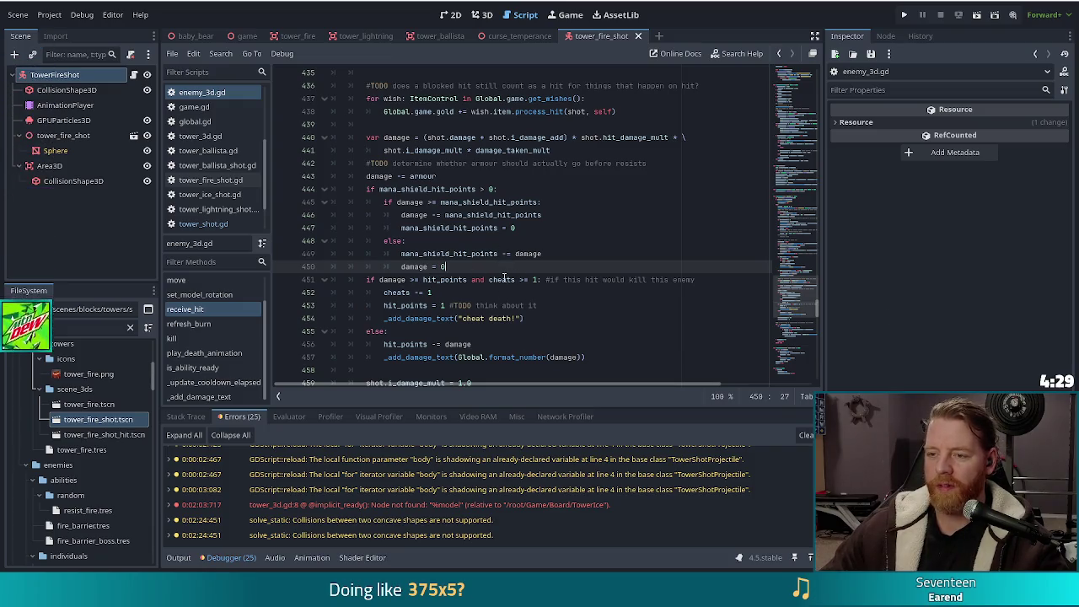
Add the missing ':' after 'cheats >= 1' on line 451 of enemy_3d.gd
mouse_move(504, 279)
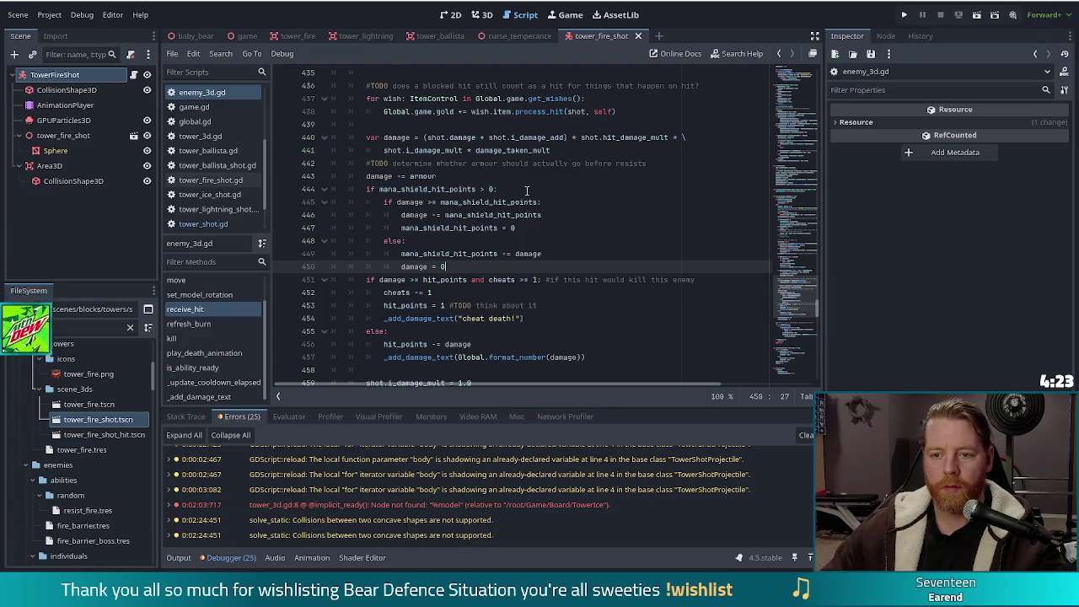
click(469, 305)
scroll(514, 309, down, 2)
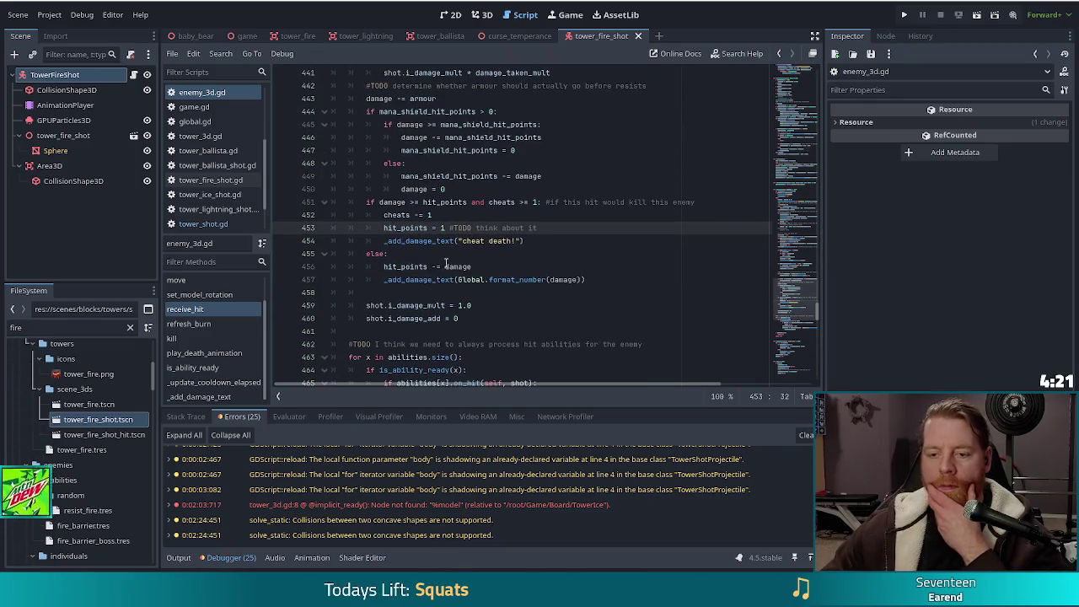
click(472, 279)
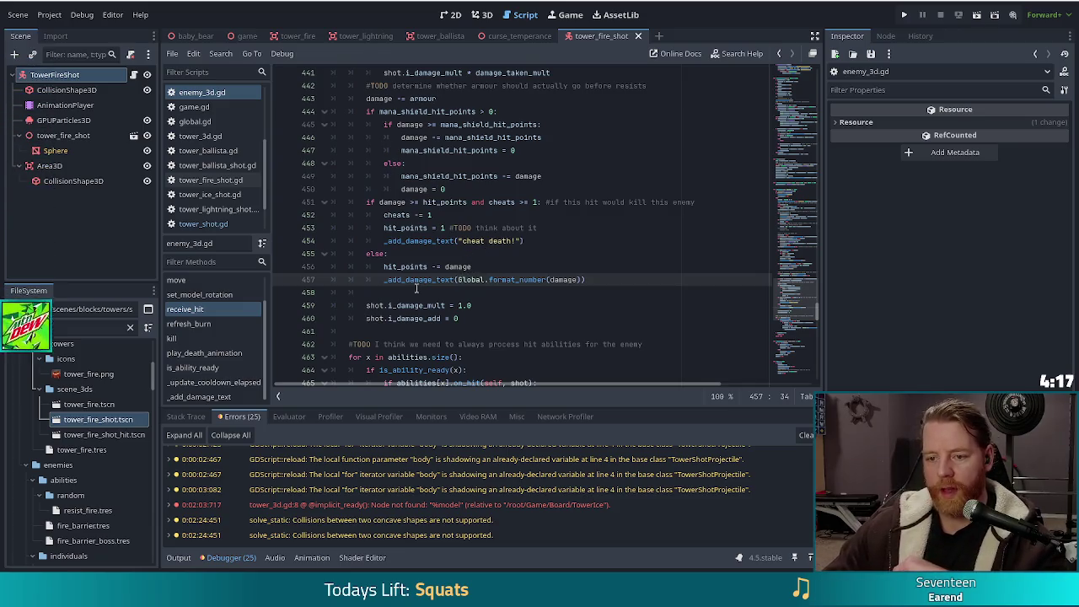
click(517, 279)
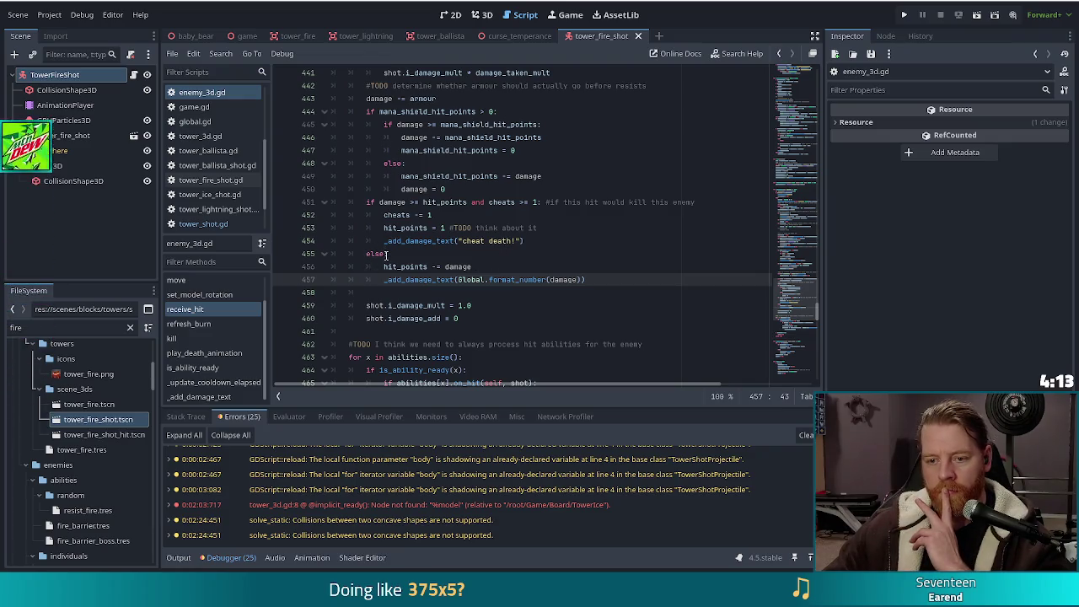
click(384, 253)
scroll(472, 253, up, 3)
scroll(477, 253, down, 2)
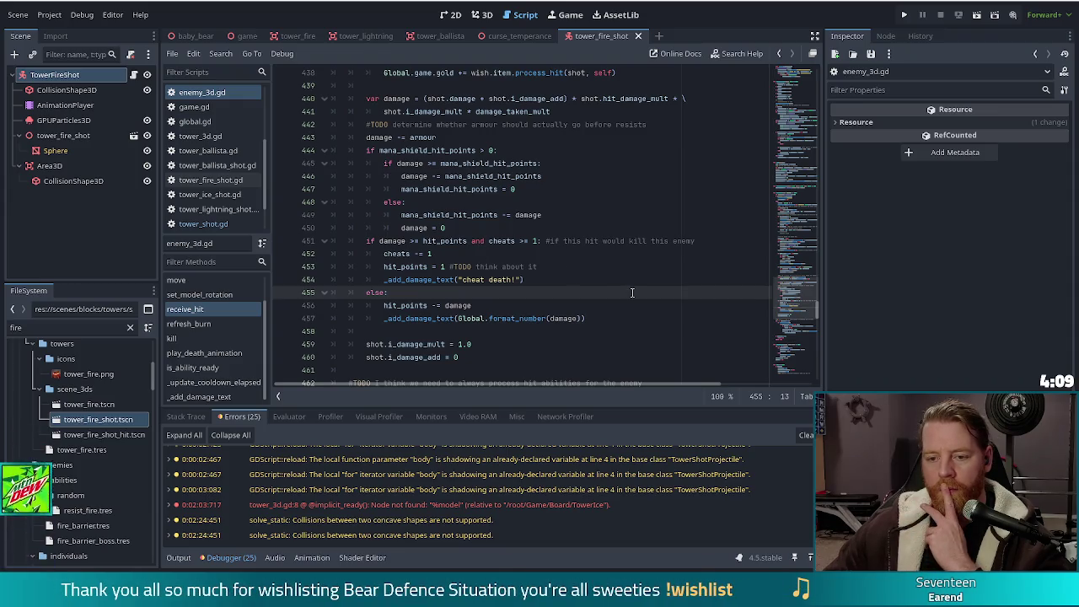
click(515, 241)
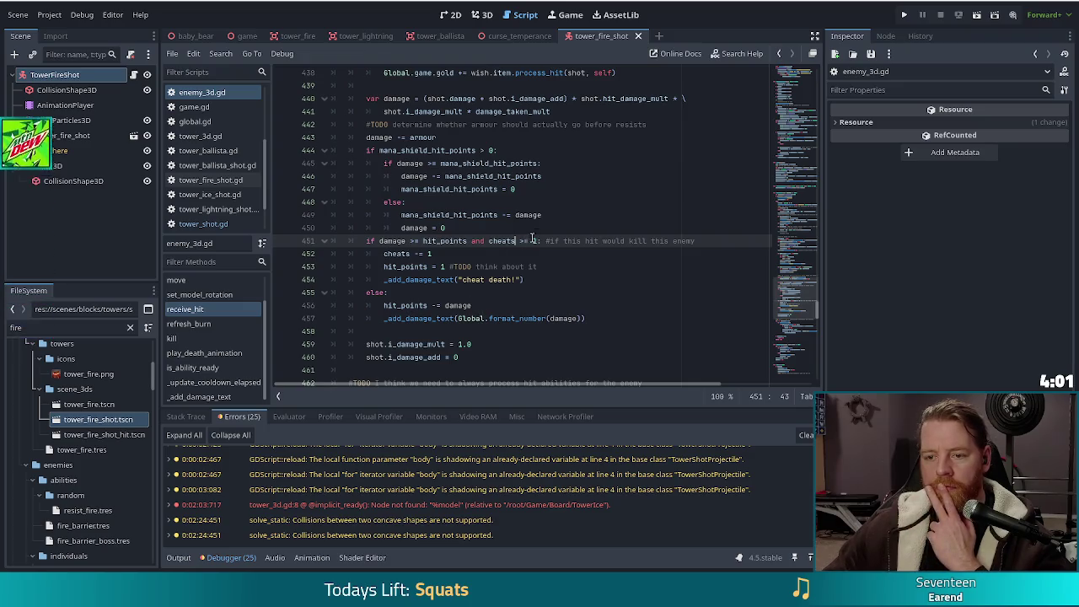
click(551, 241)
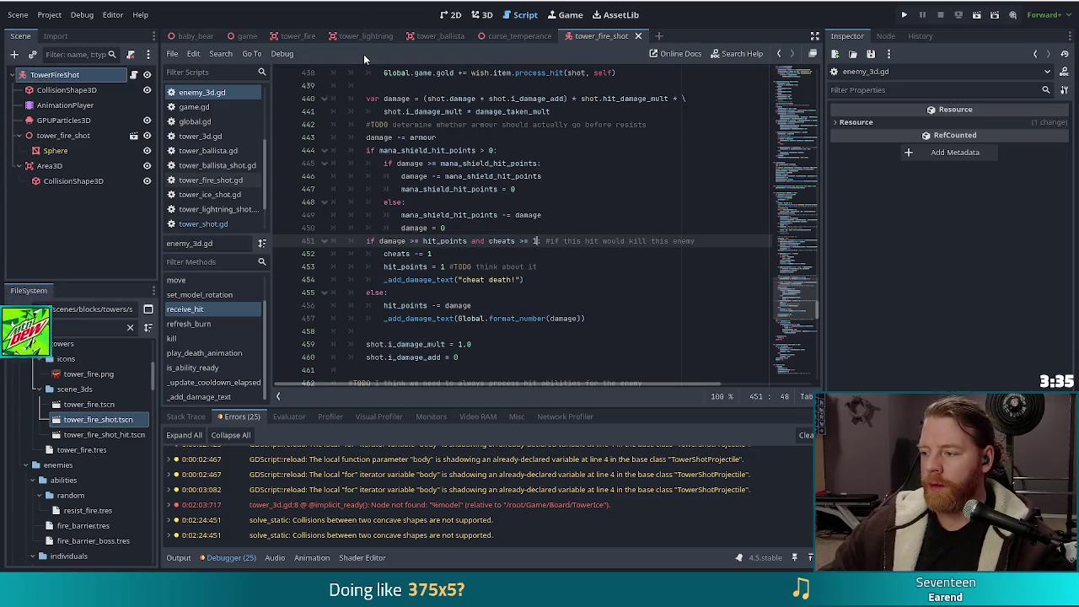
text(:)
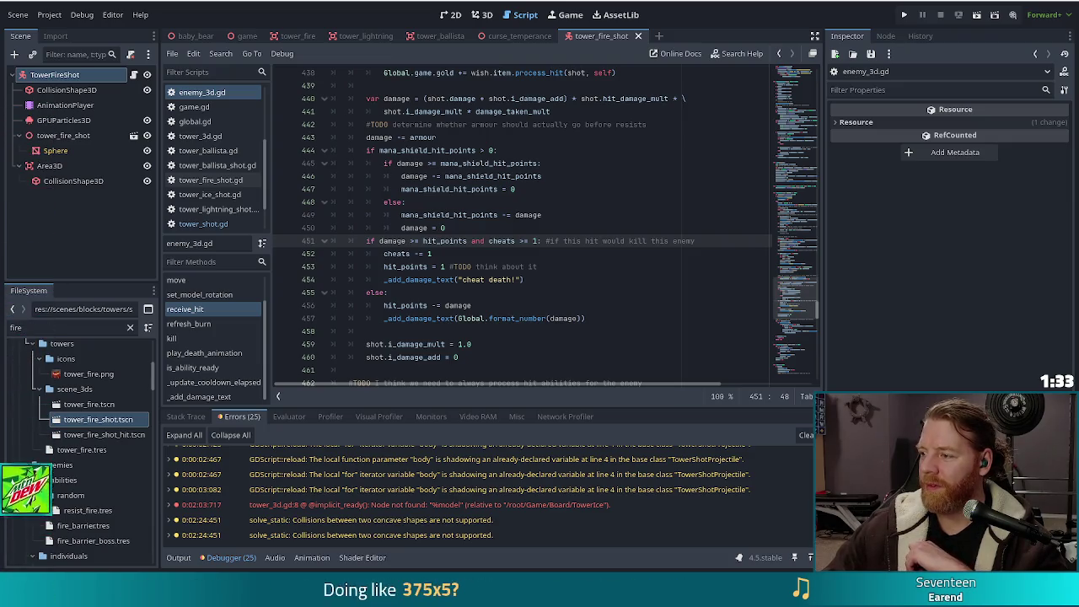
click(709, 252)
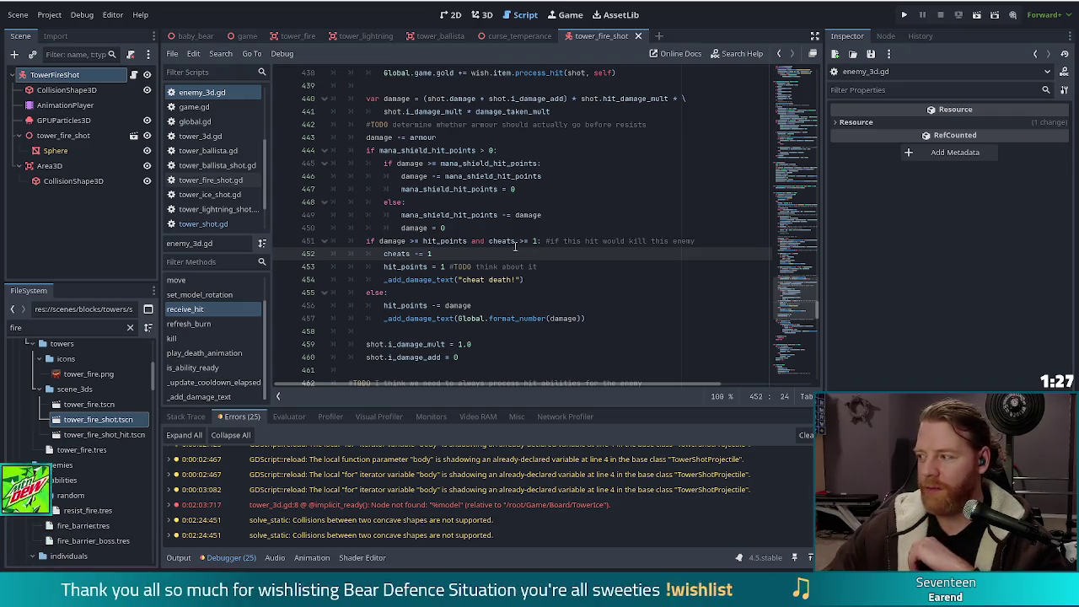
Rewrite the 'else:' on line 455 as 'elif !shot.blocked:'
click(385, 295)
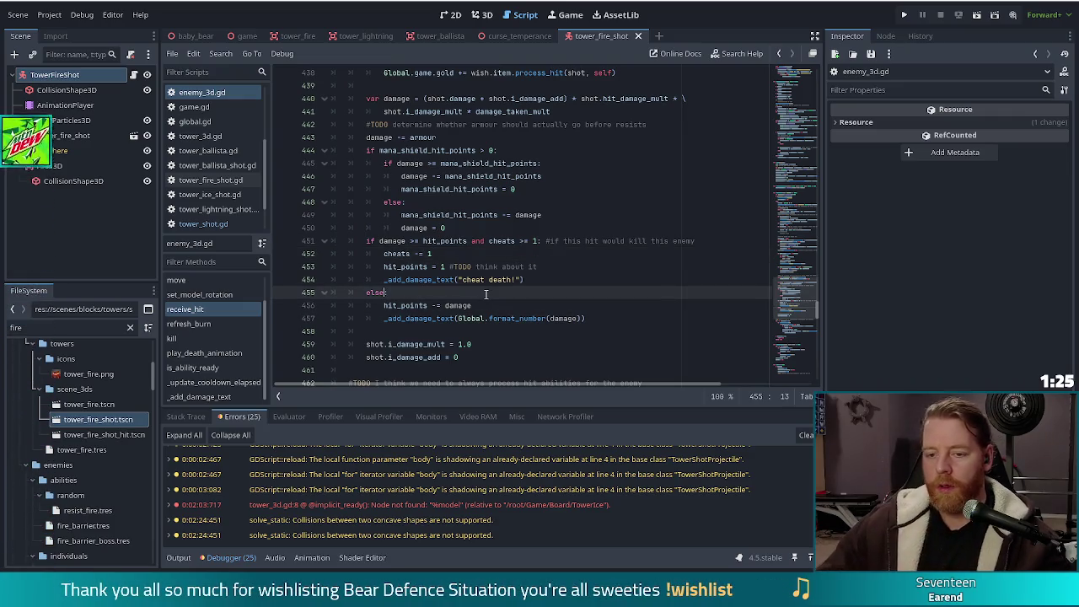
key(BackSpace)
key(BackSpace)
text(if !b)
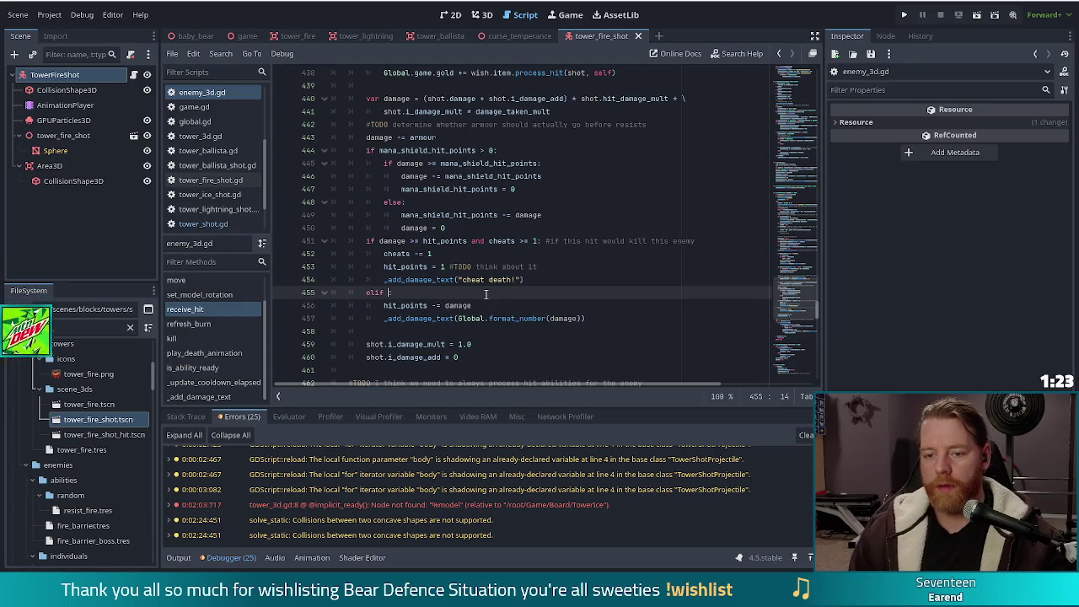
key(BackSpace)
text(sh)
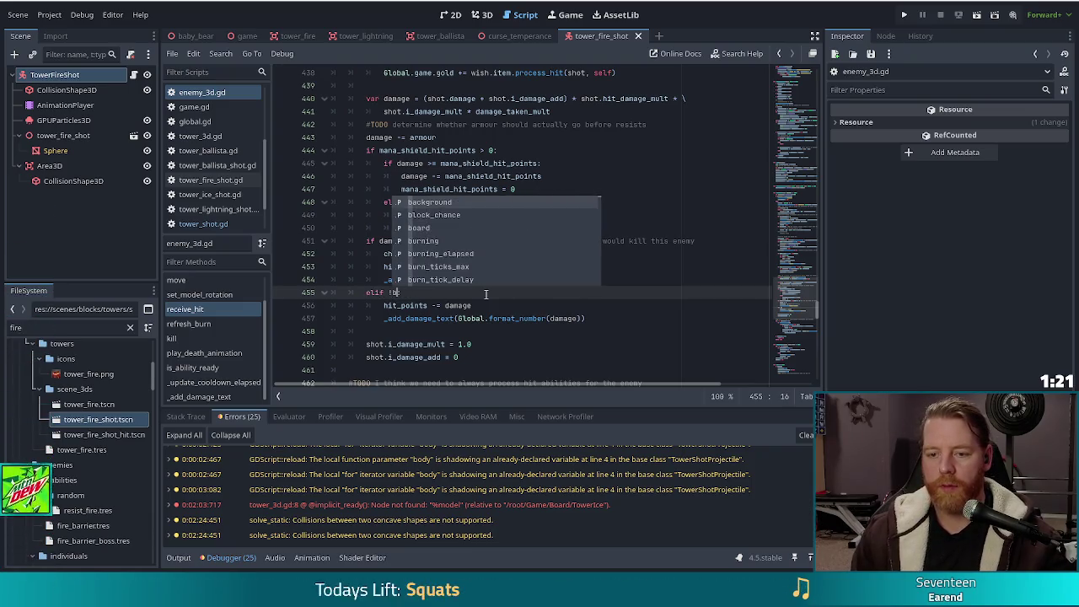
text(ot.blocked:)
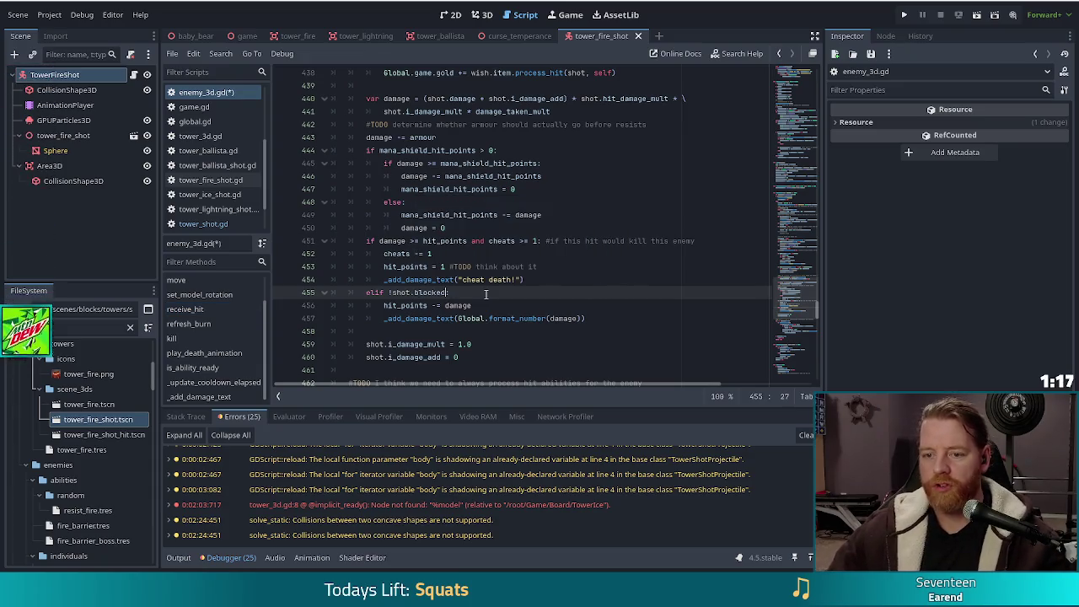
triple_click(428, 292)
click(468, 292)
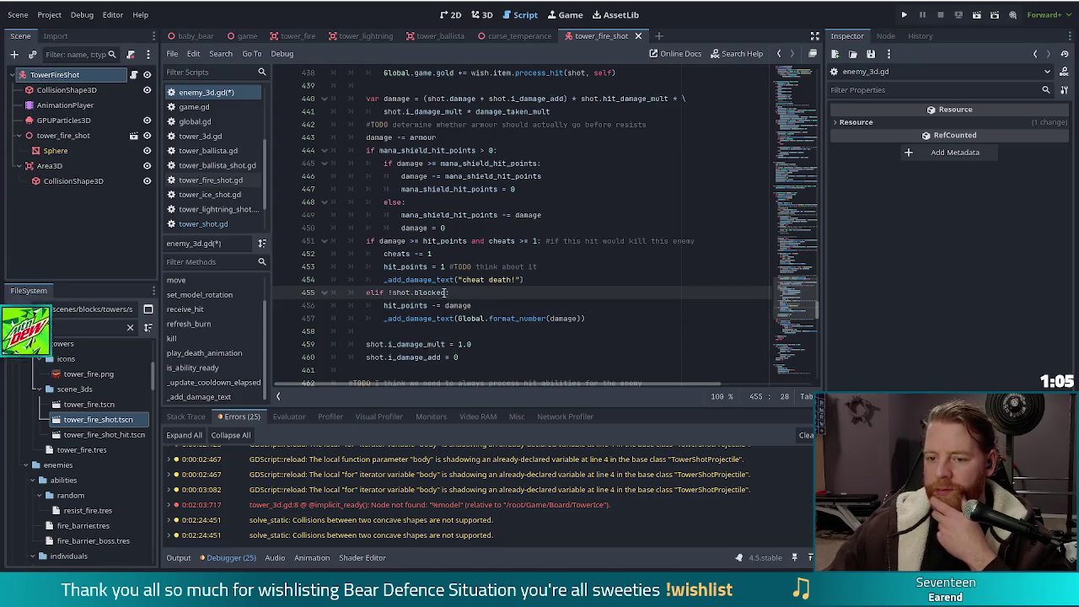
click(446, 292)
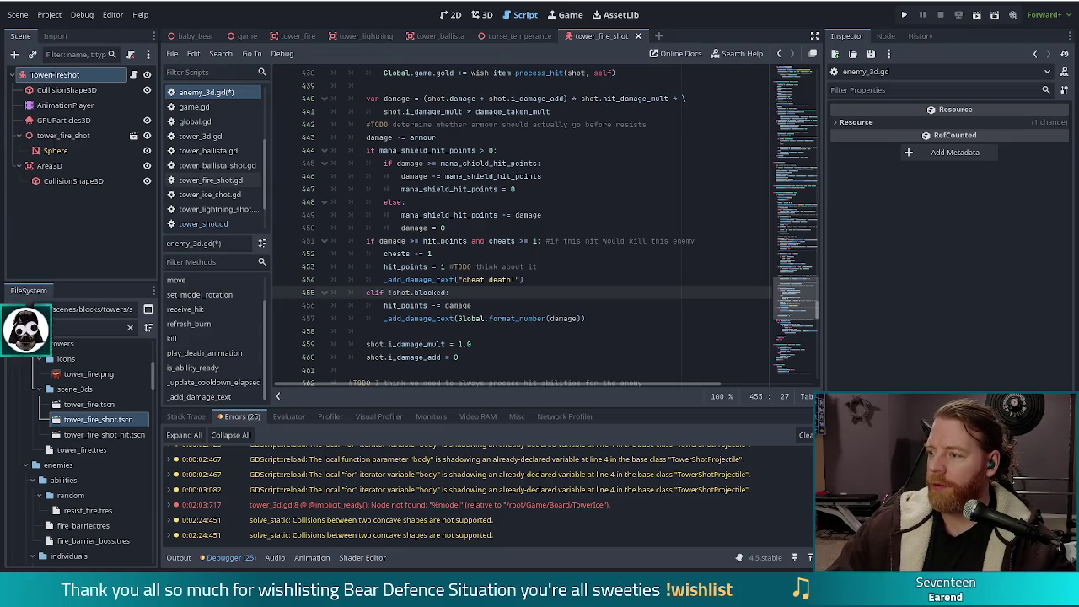
Switch from the Godot editor to the browser showing the Twitch Videos page
key(alt+Tab)
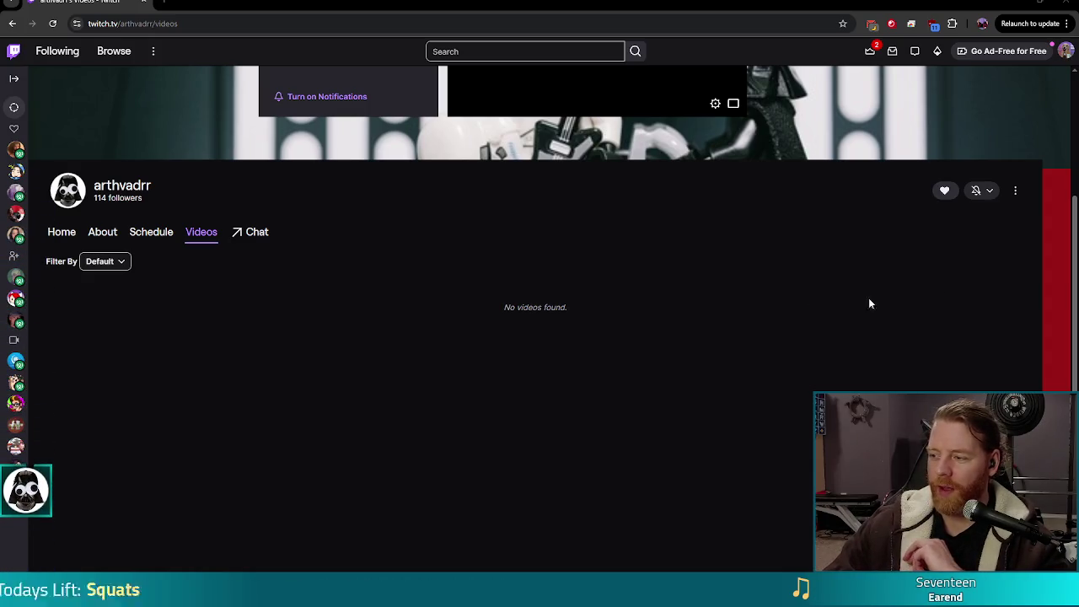
Filter the channel's videos to Clips, Top All, see that none exist, and close the page
click(110, 263)
click(110, 349)
click(111, 349)
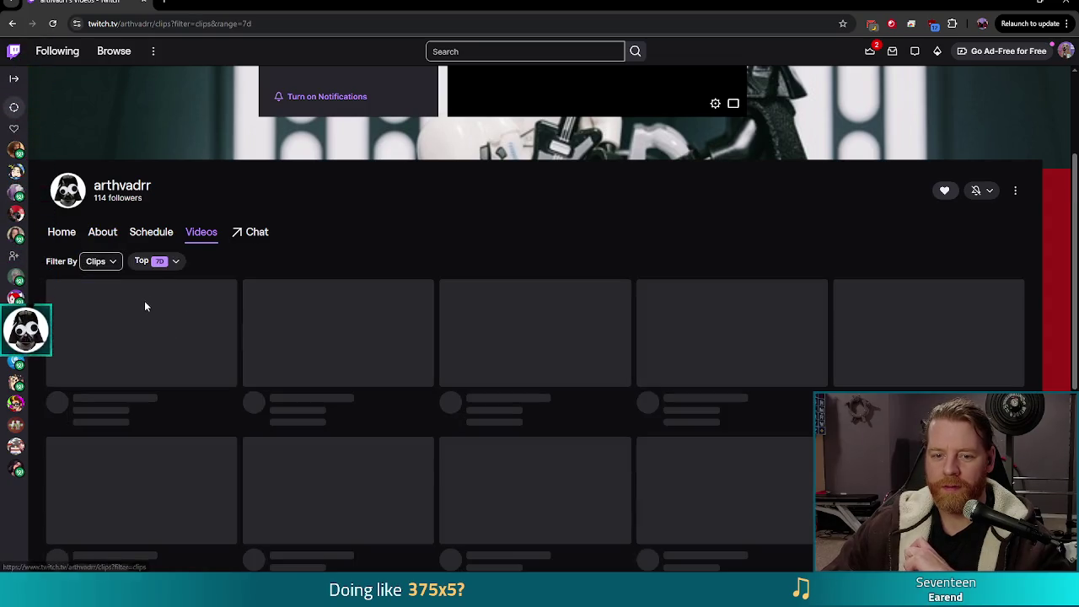
click(168, 263)
click(131, 353)
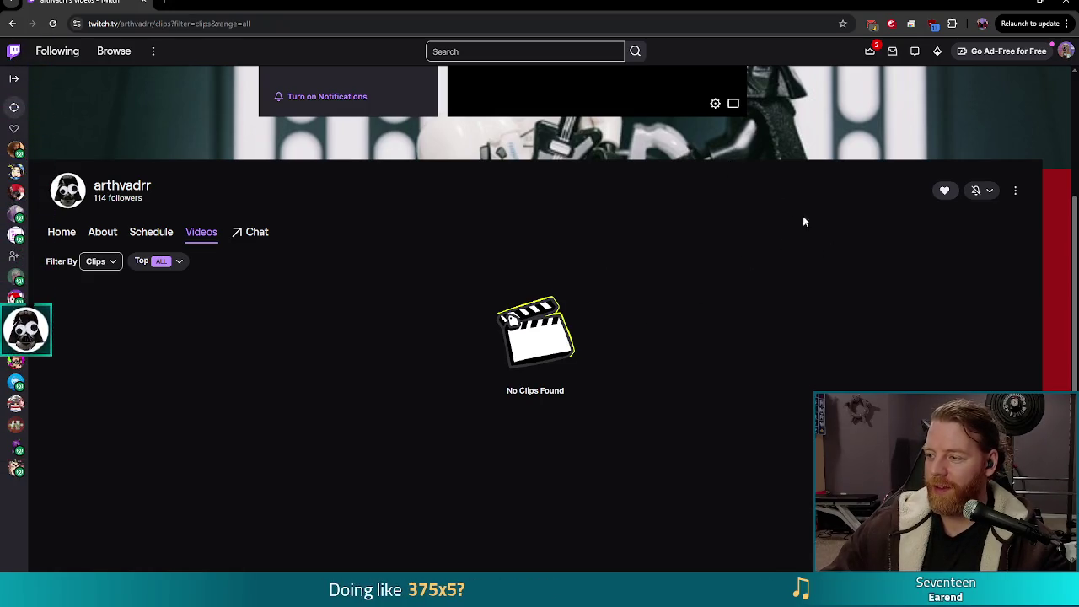
click(1056, 6)
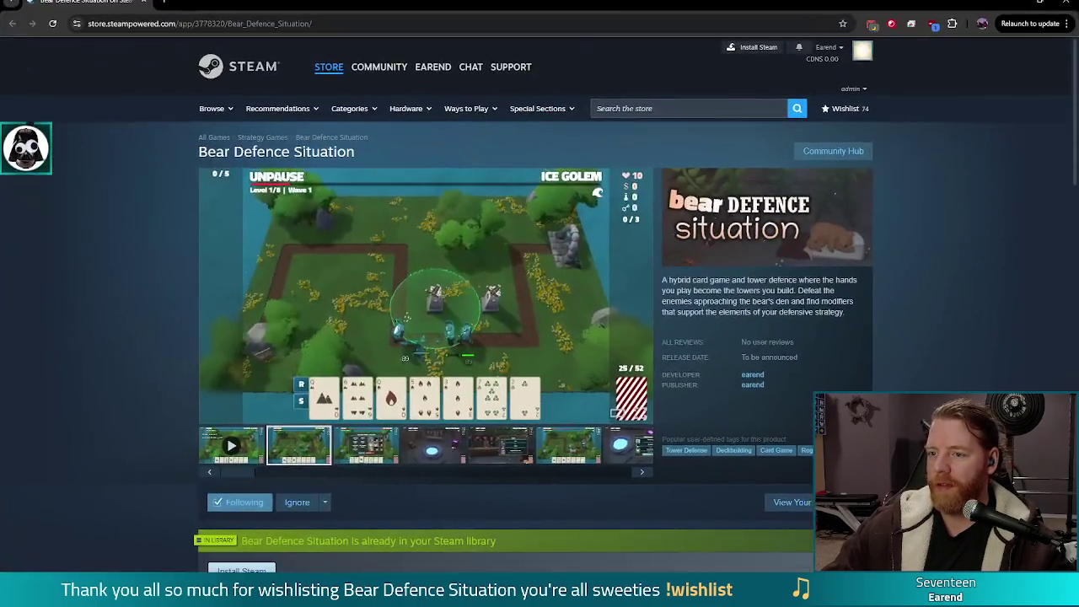
Play the Bear Defence Situation trailer full screen
click(641, 418)
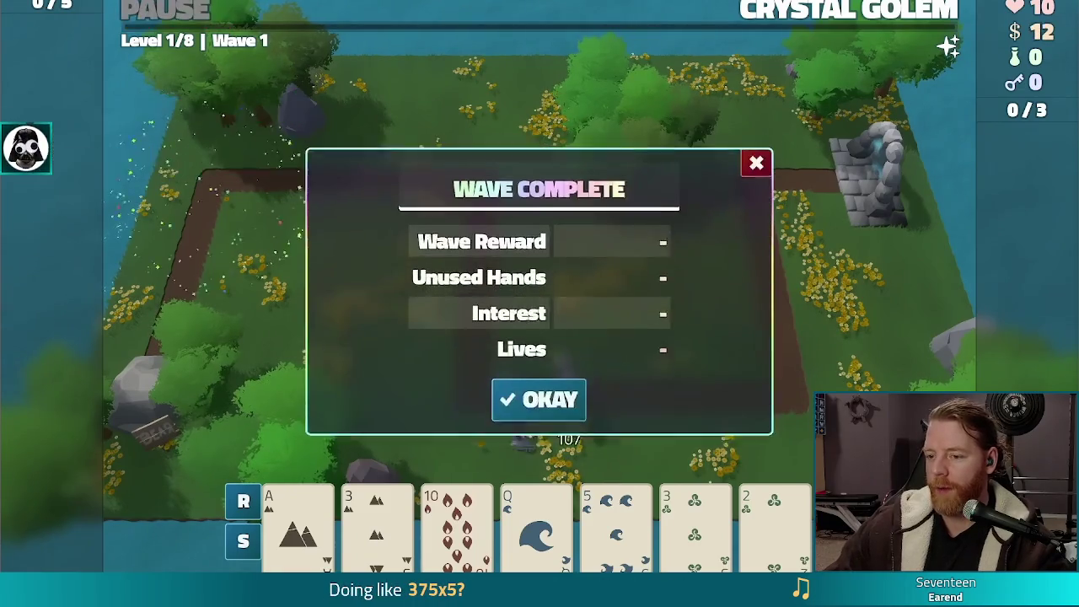
Dismiss the wave results and throw gold into the wishing well
click(538, 400)
click(638, 409)
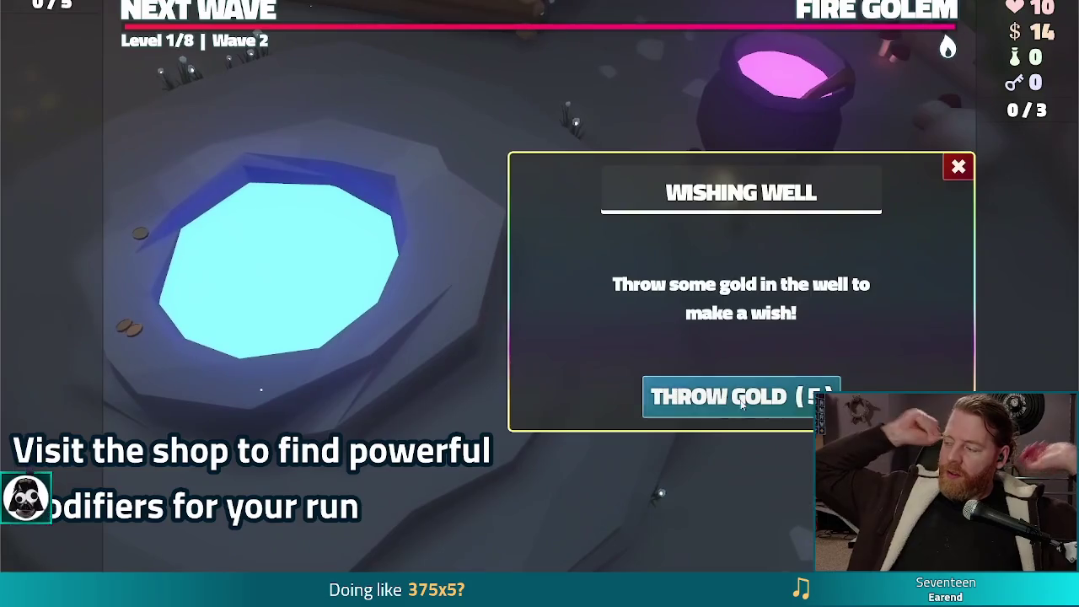
click(742, 405)
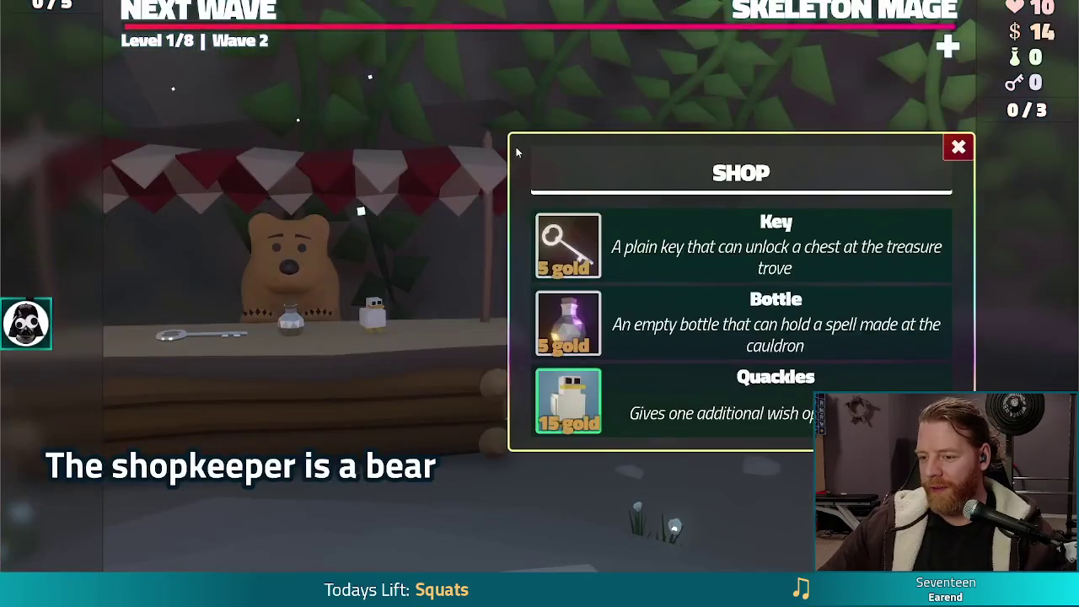
Buy the 5-gold key, open the Silver Treasure Chest, and transmute the 10 card to Sapphire
click(567, 244)
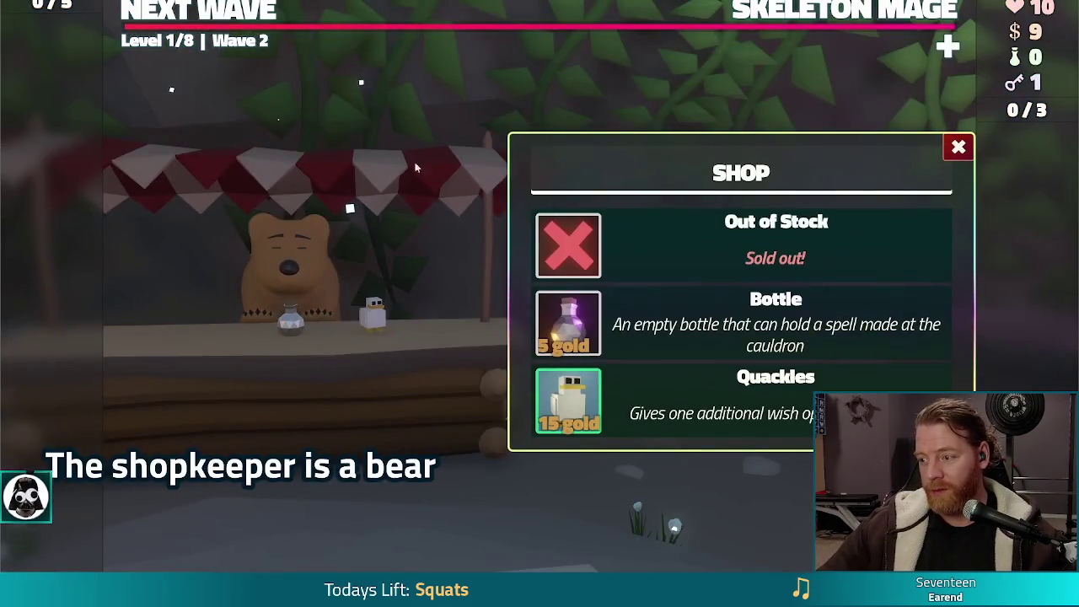
click(308, 251)
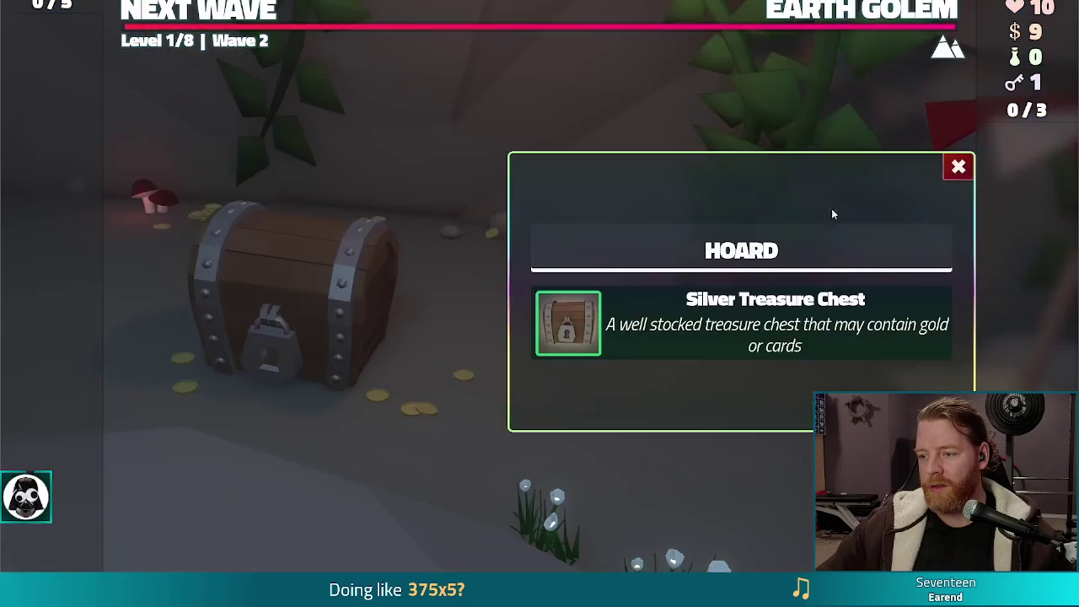
click(558, 336)
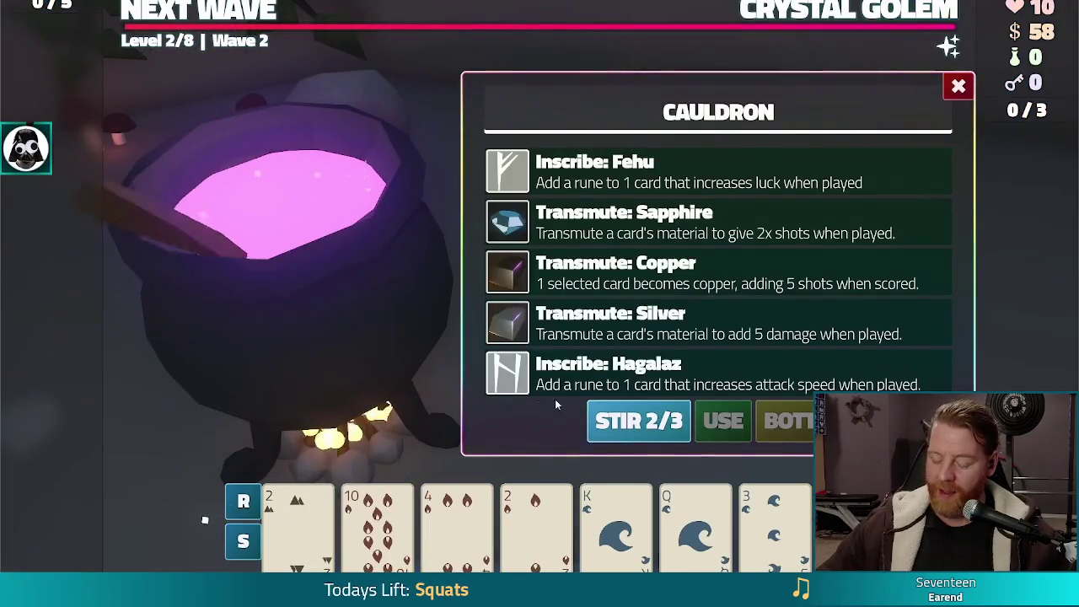
click(602, 242)
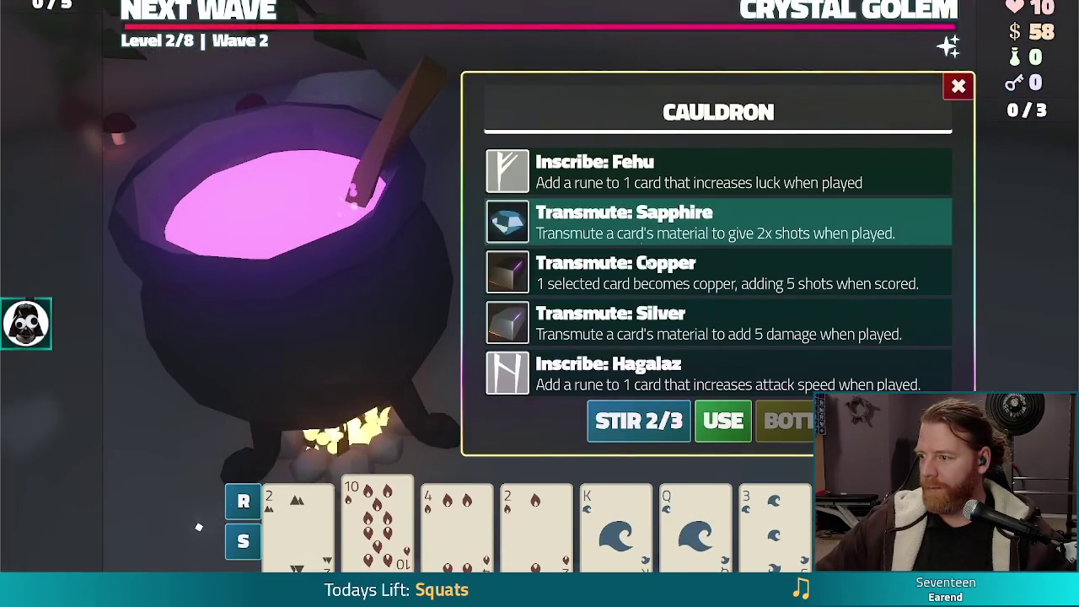
click(722, 422)
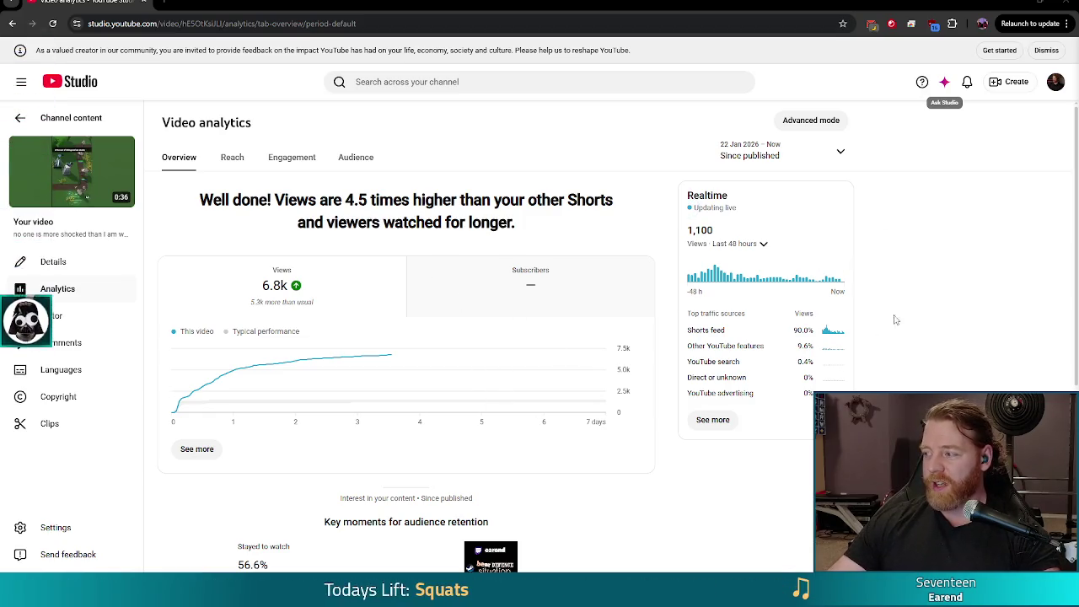
Return to the Godot script editor with the caret on the cheat-death line
key(alt+Tab)
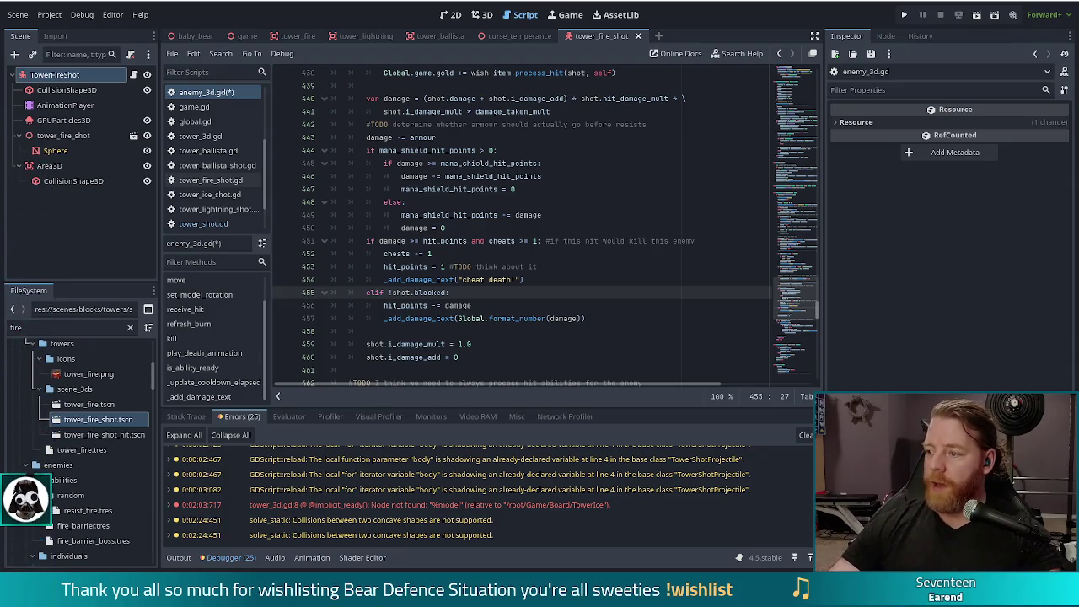
click(481, 279)
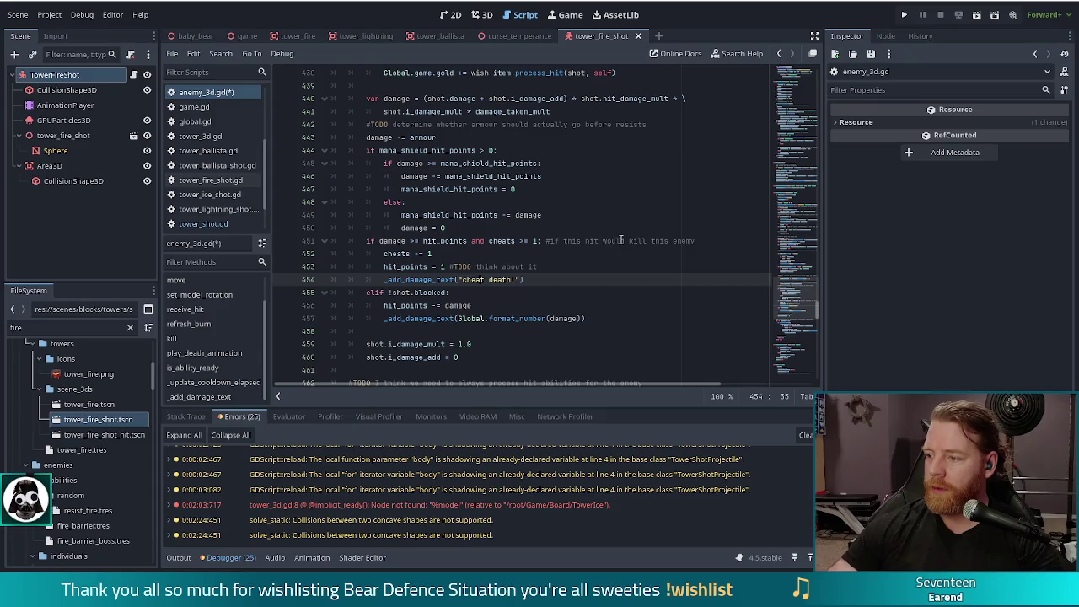
key(Down)
key(Down)
key(Up)
key(Up)
key(End)
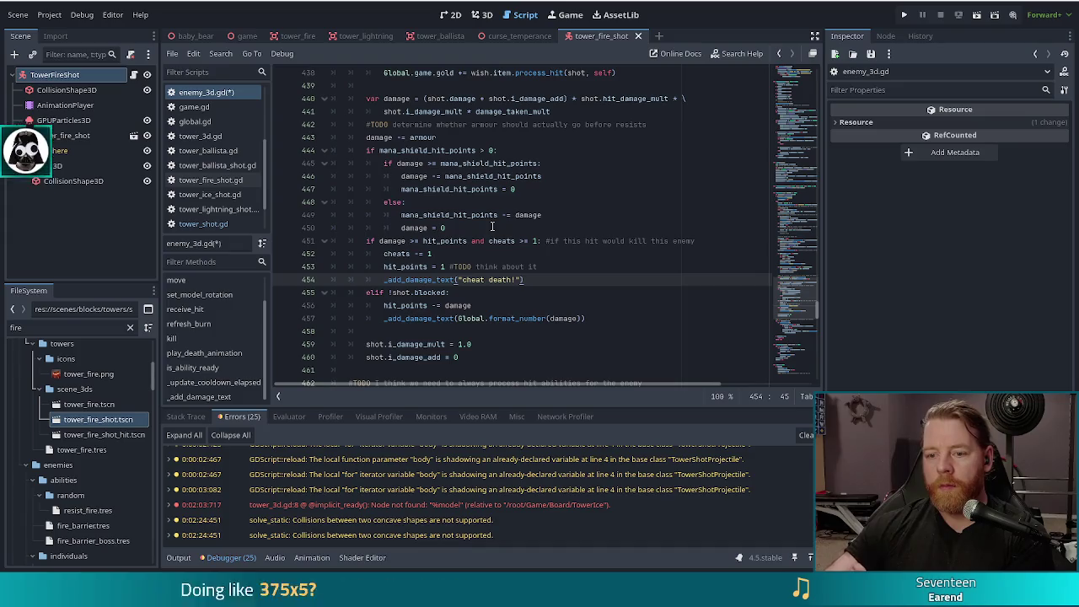
Append 'and !shot.blocked' to the cheat-death and mana-shield conditions, then save enemy_3d.gd
click(540, 241)
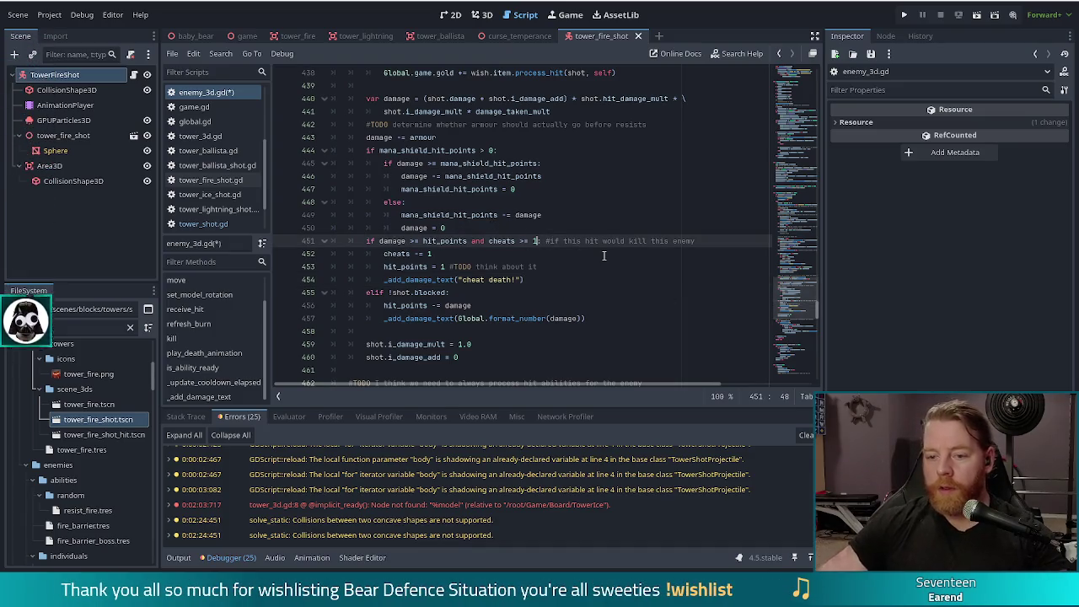
text(and !shot.blocked)
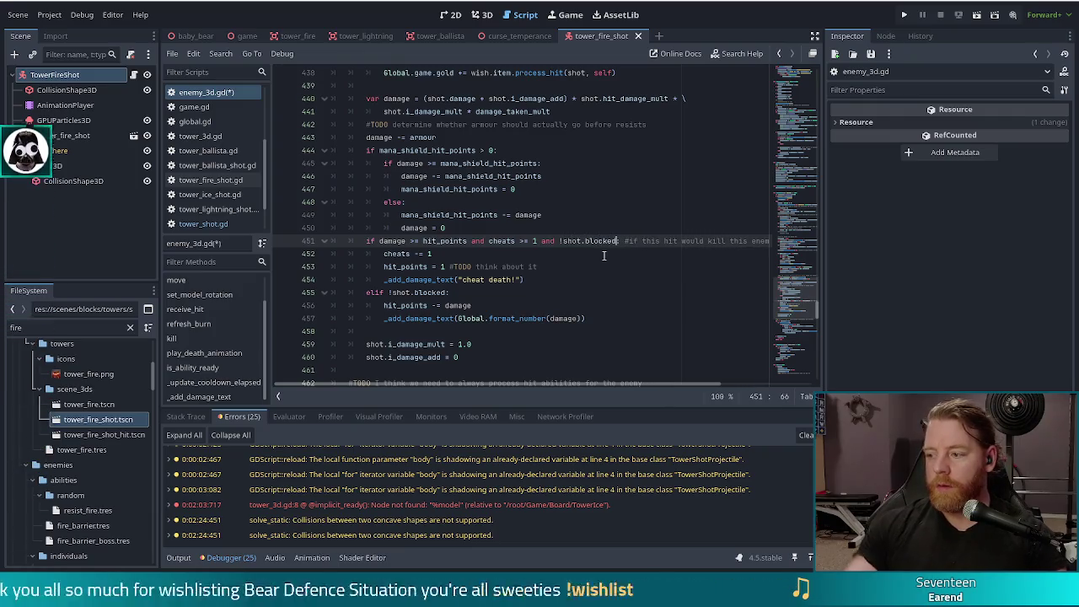
click(493, 150)
key(Delete)
text(!shot.blo)
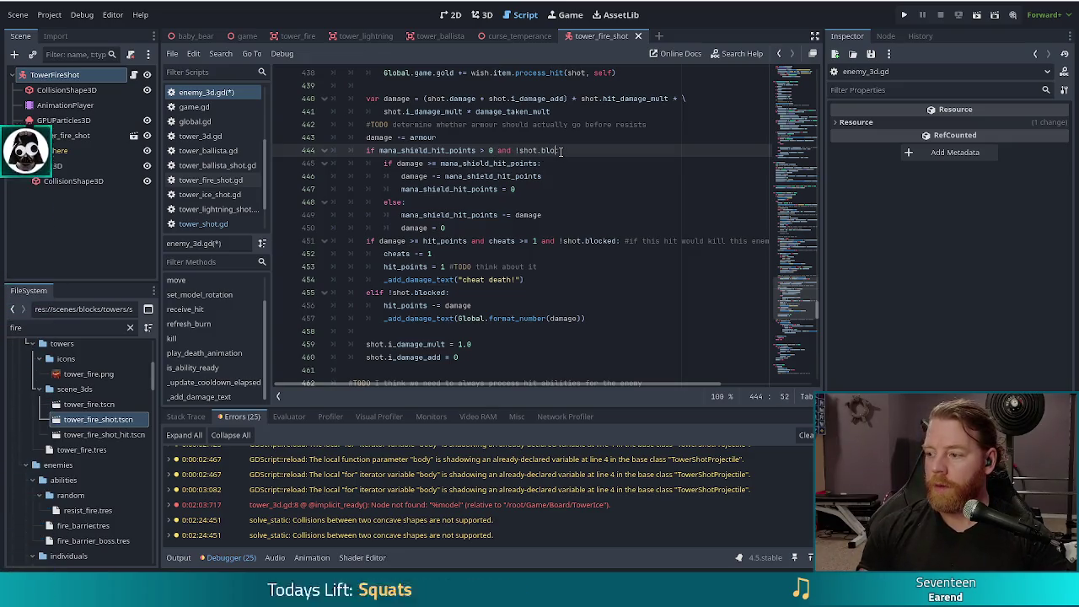
text(ck)
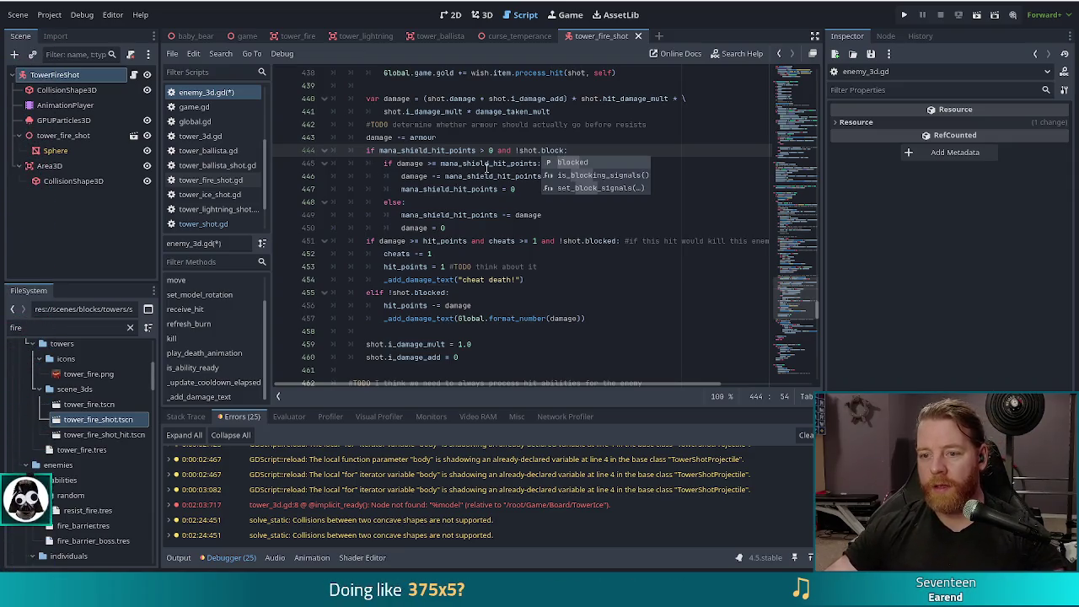
text(ed)
key(ctrl+s)
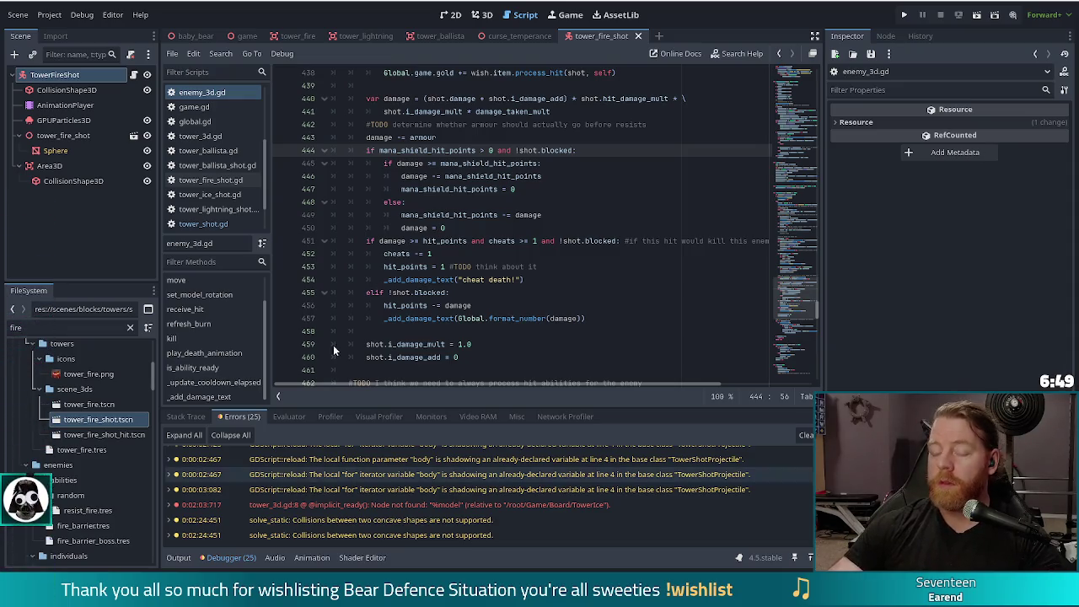
click(604, 152)
scroll(554, 202, up, 2)
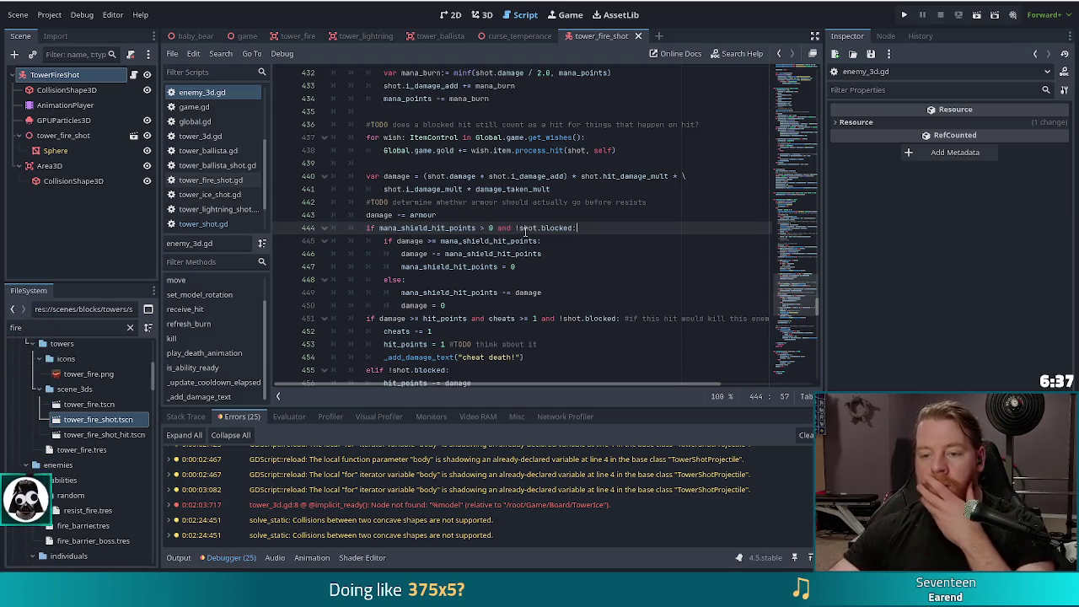
click(468, 267)
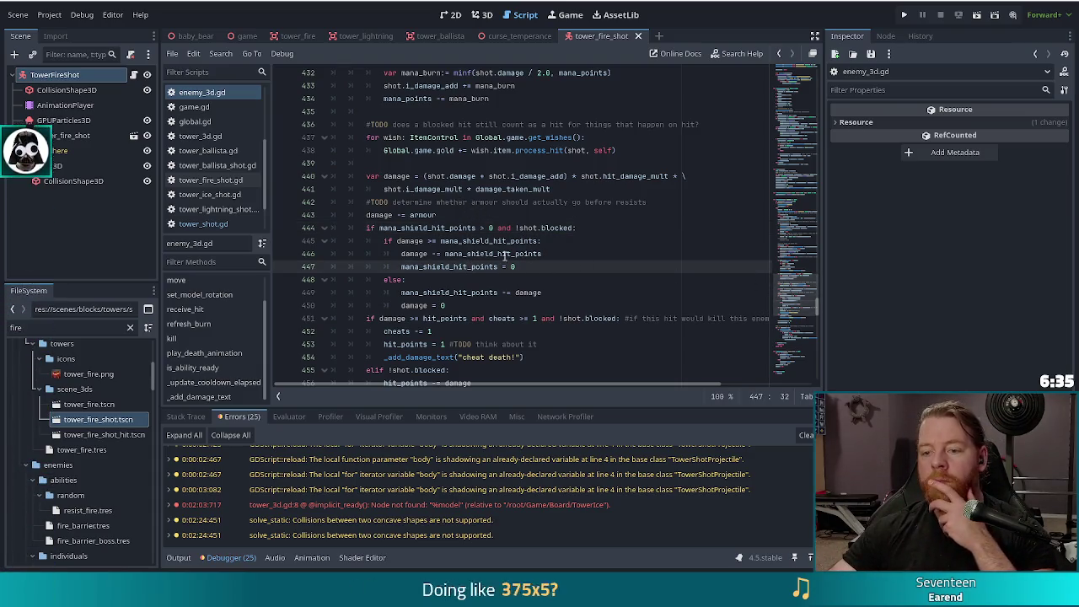
scroll(454, 240, down, 3)
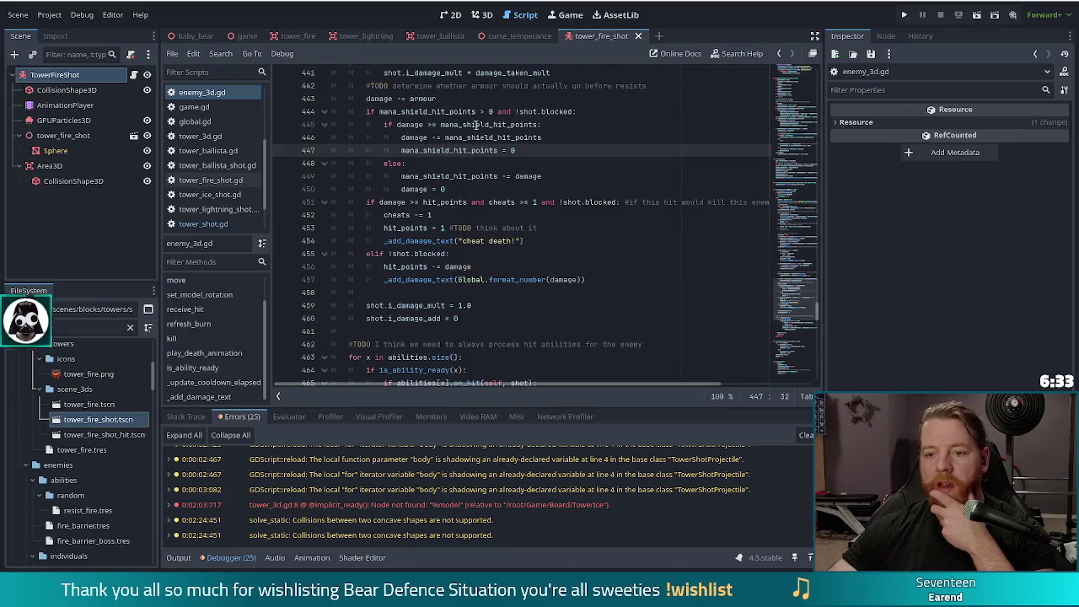
click(541, 111)
click(582, 202)
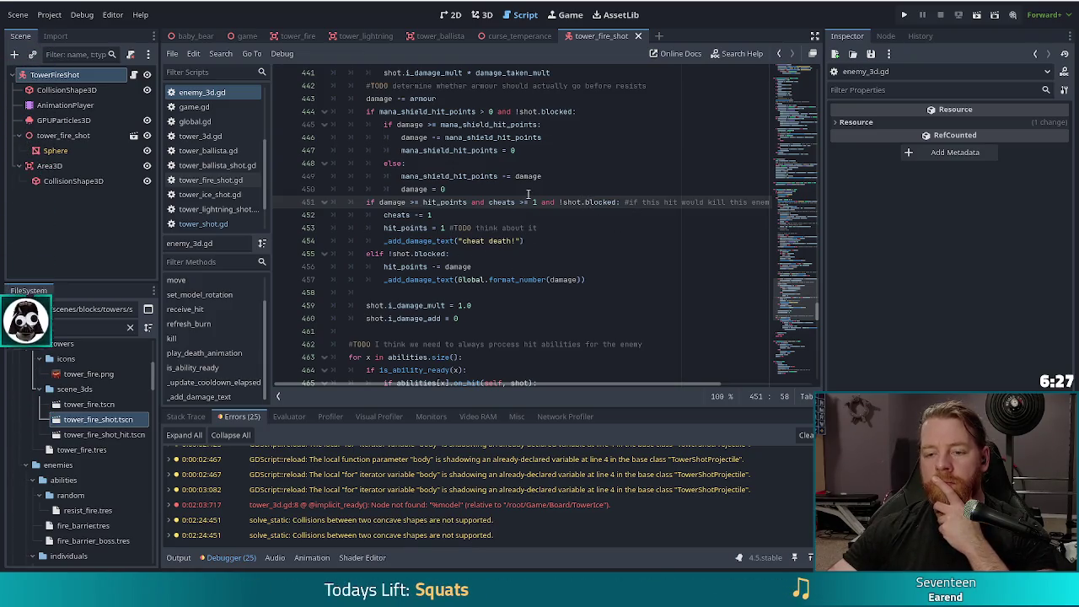
mouse_move(602, 201)
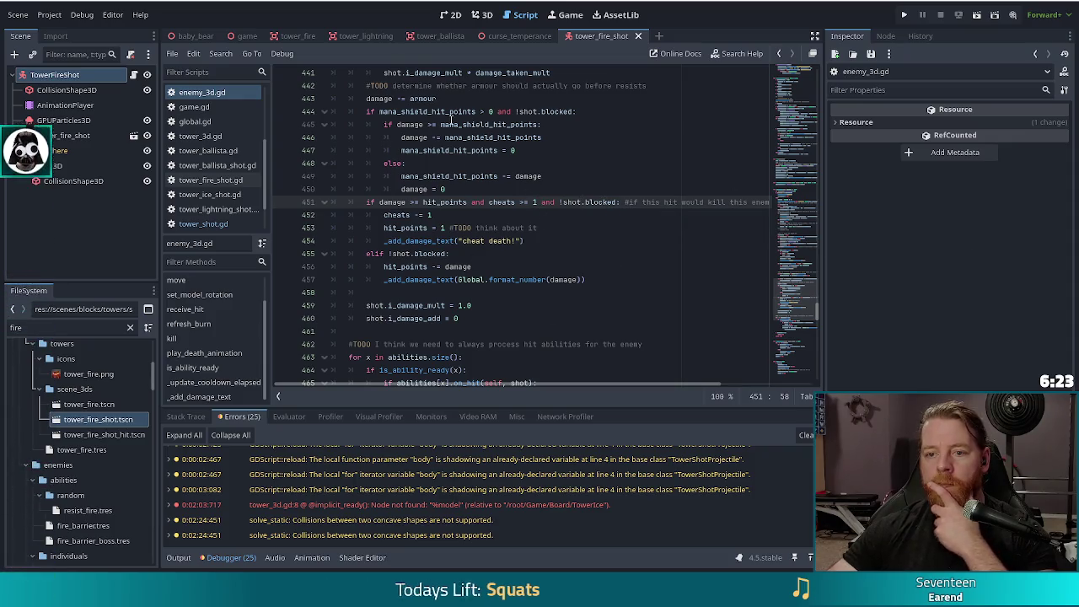
Insert an 'if !shot.blocked:' line below the armour reduction
click(437, 112)
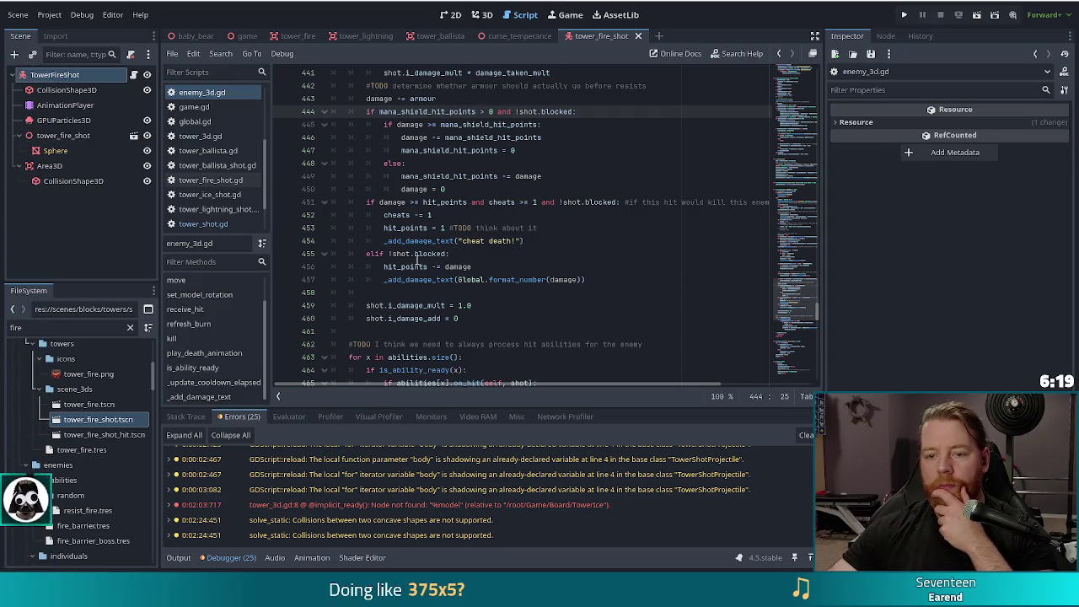
key(Up)
key(Return)
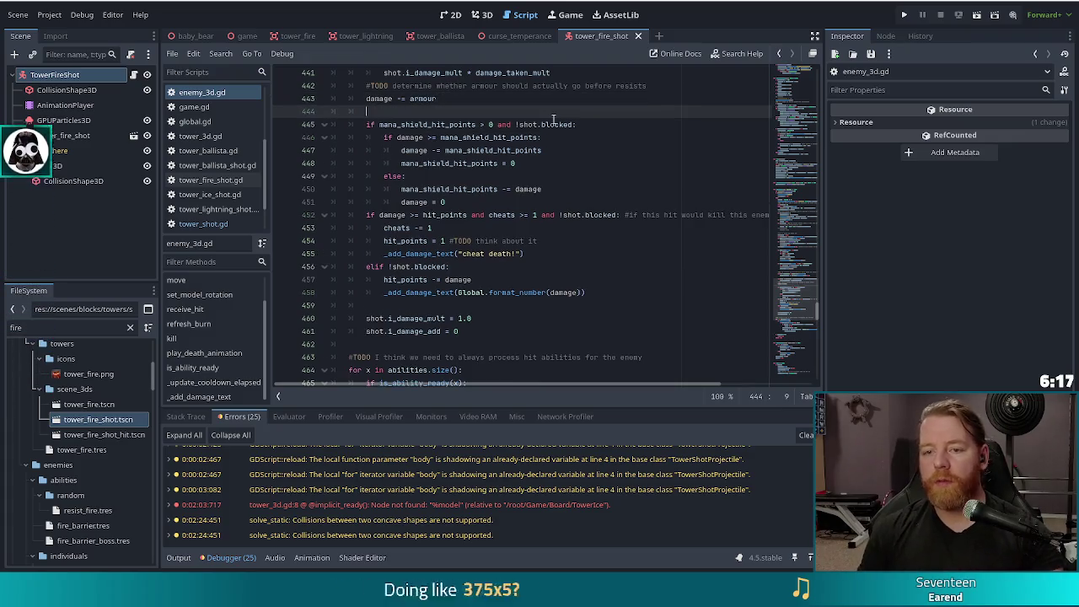
text(if !shot)
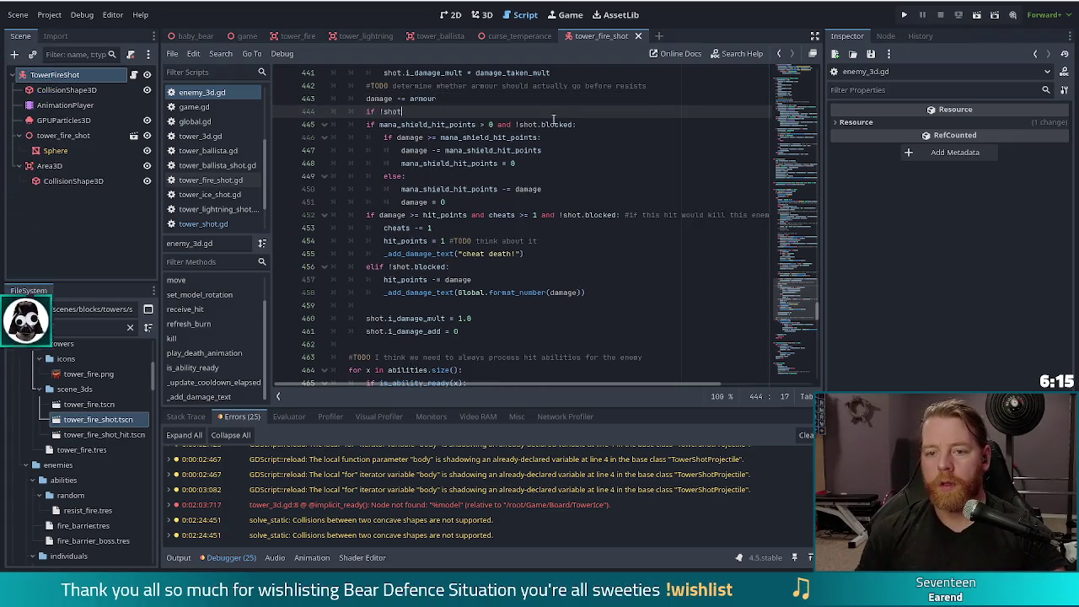
text(.blocked:)
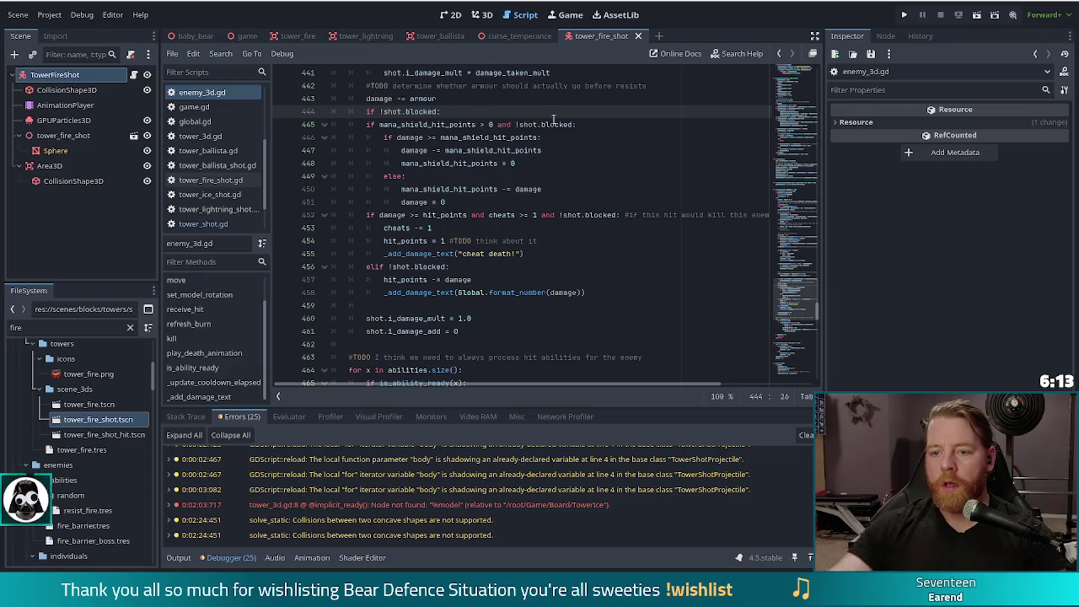
Delete the redundant blocked checks from the mana-shield, cheat-death and elif lines
drag(575, 125, 495, 125)
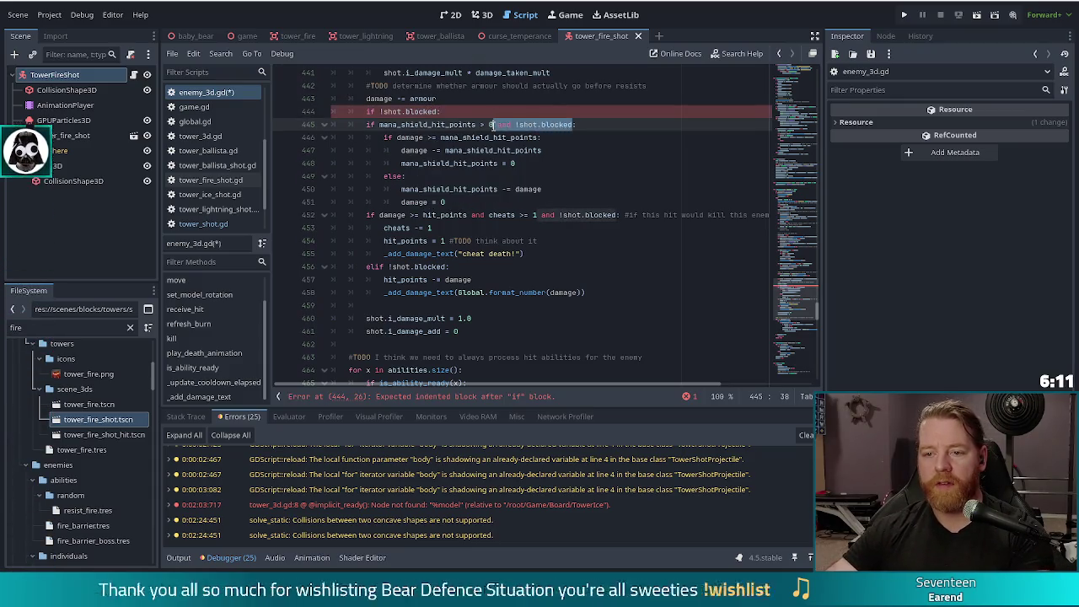
key(BackSpace)
drag(618, 215, 537, 215)
key(BackSpace)
text(:)
drag(448, 266, 386, 266)
key(BackSpace)
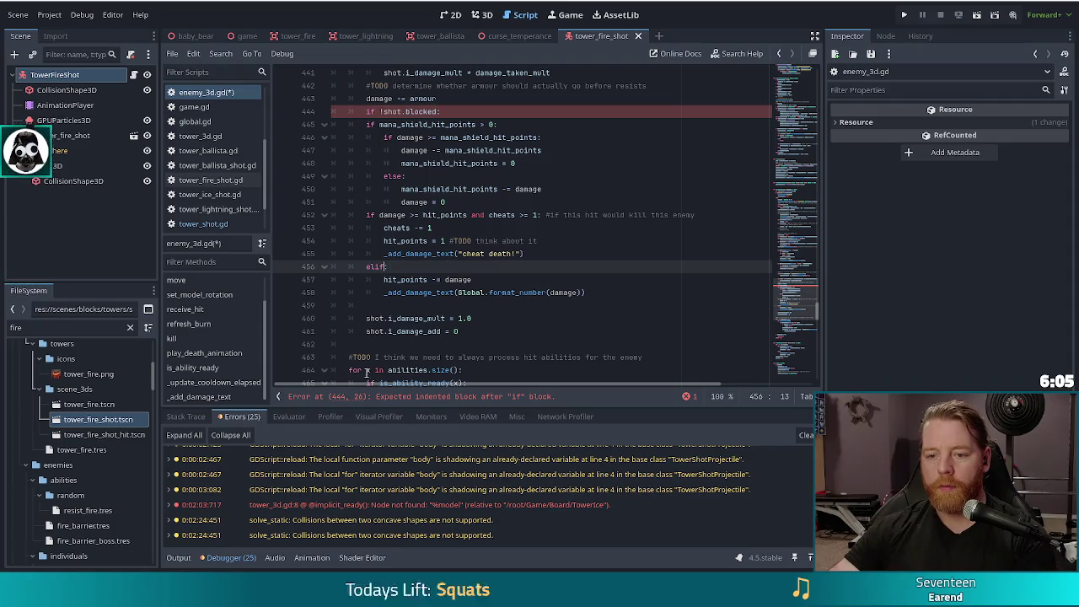
Indent lines 445–458 under the new check and change the elif to a plain else
drag(414, 122, 416, 293)
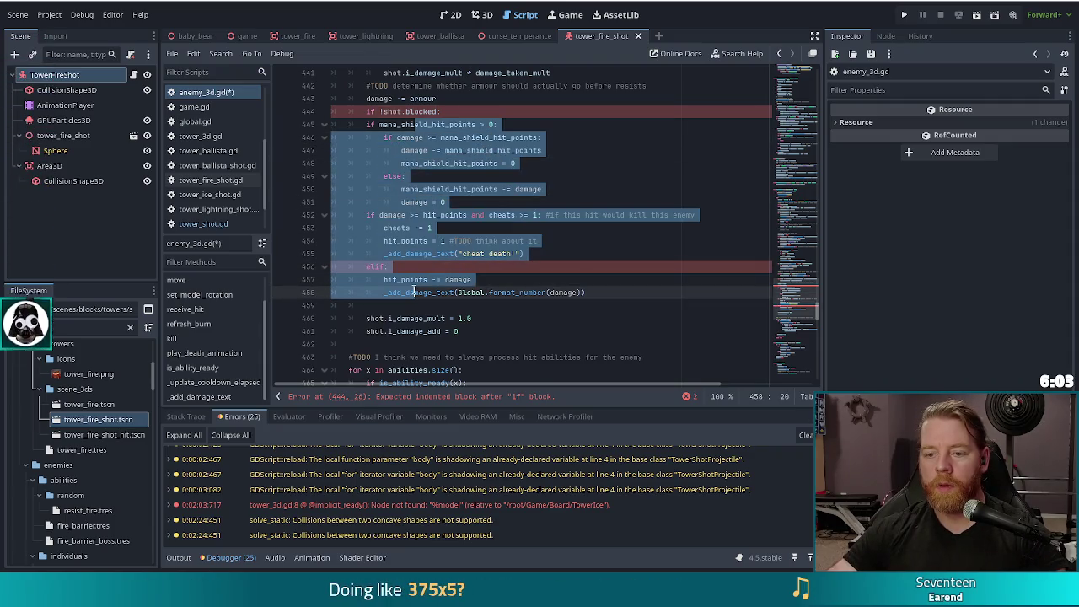
key(Tab)
click(451, 202)
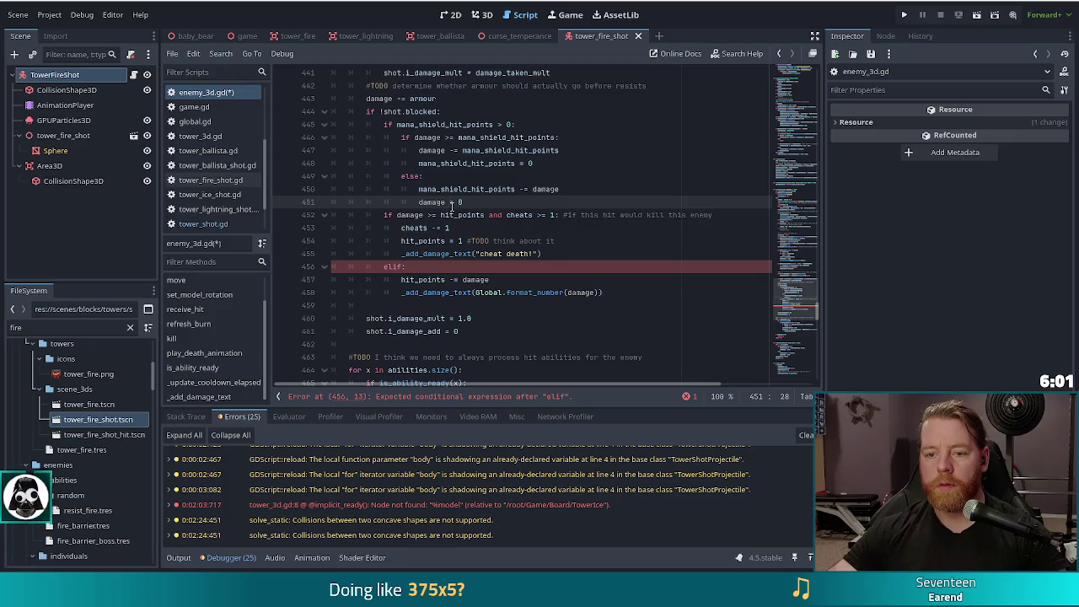
click(401, 267)
key(BackSpace)
key(BackSpace)
text(se:)
click(451, 227)
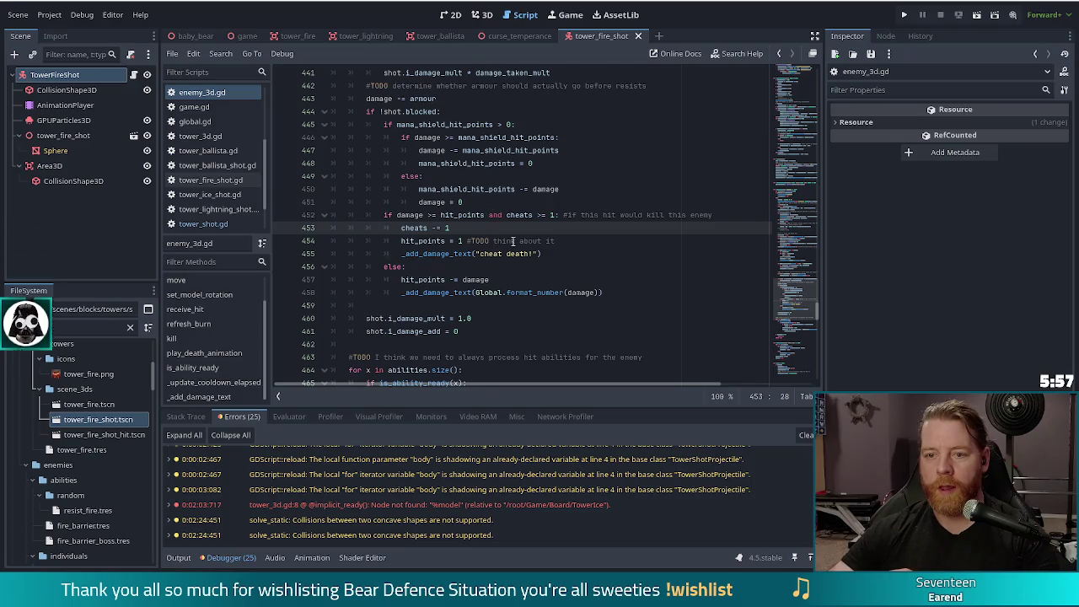
scroll(438, 195, up, 4)
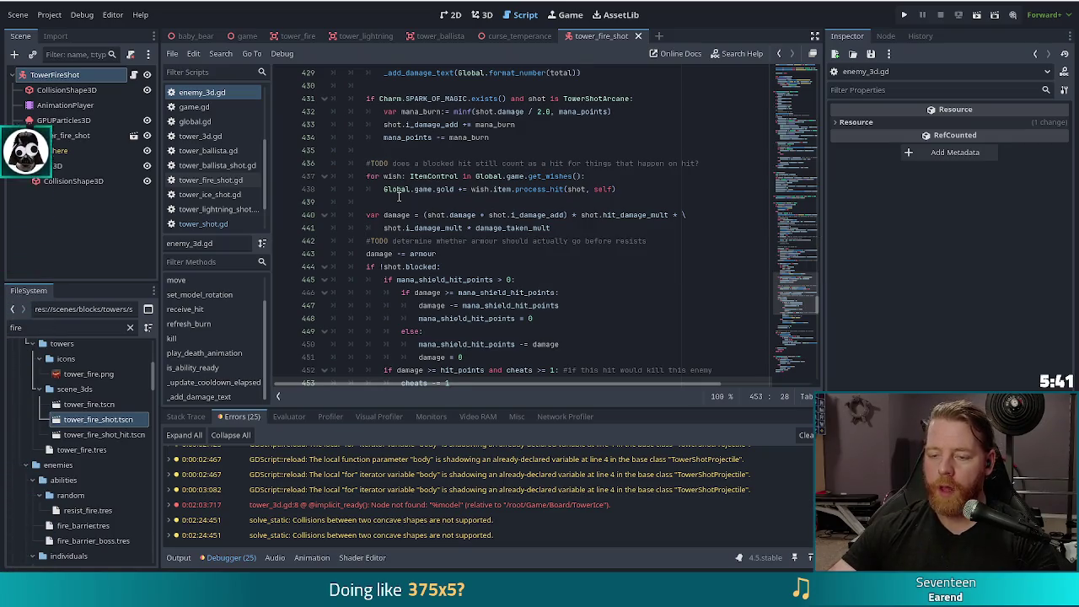
click(641, 227)
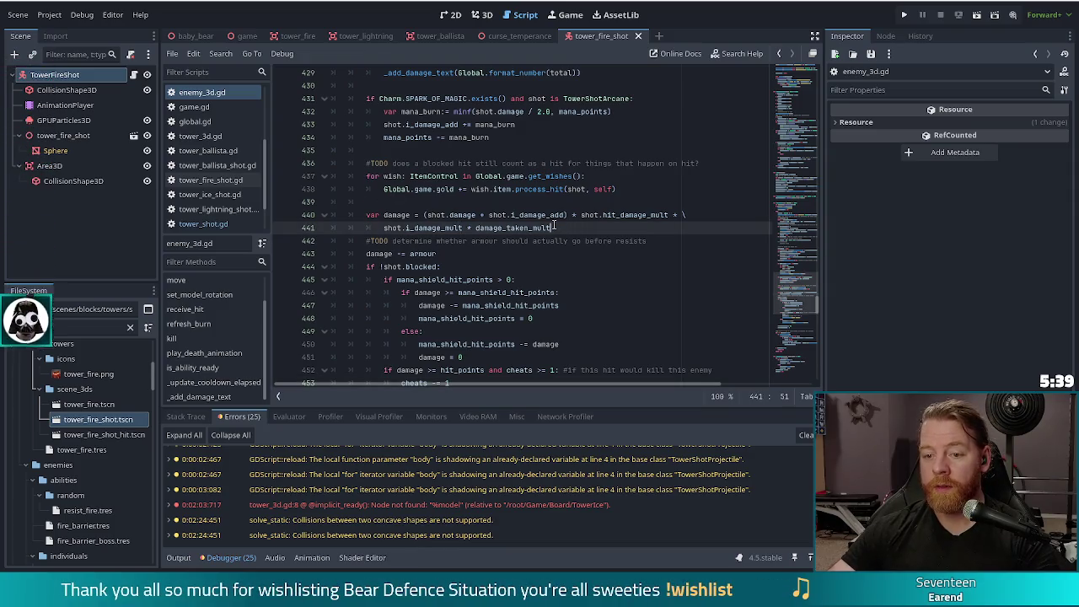
click(670, 241)
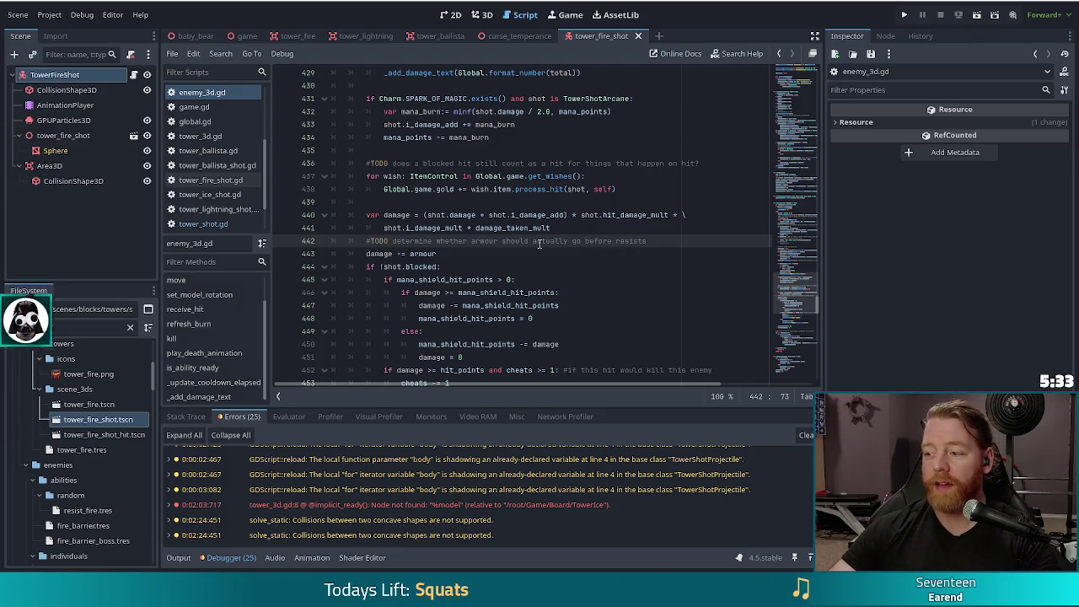
scroll(595, 232, up, 2)
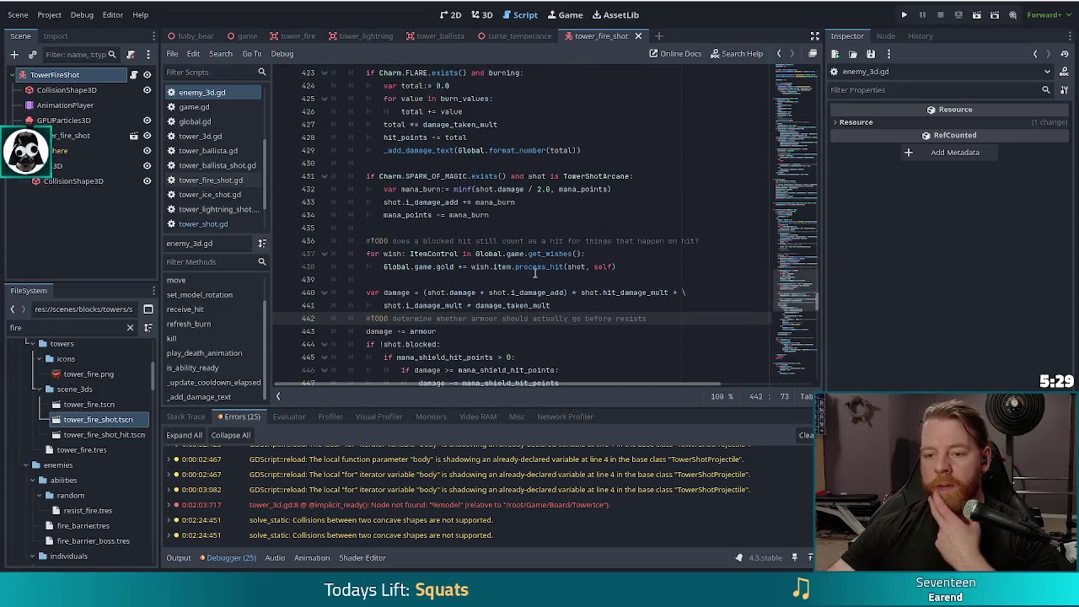
click(716, 239)
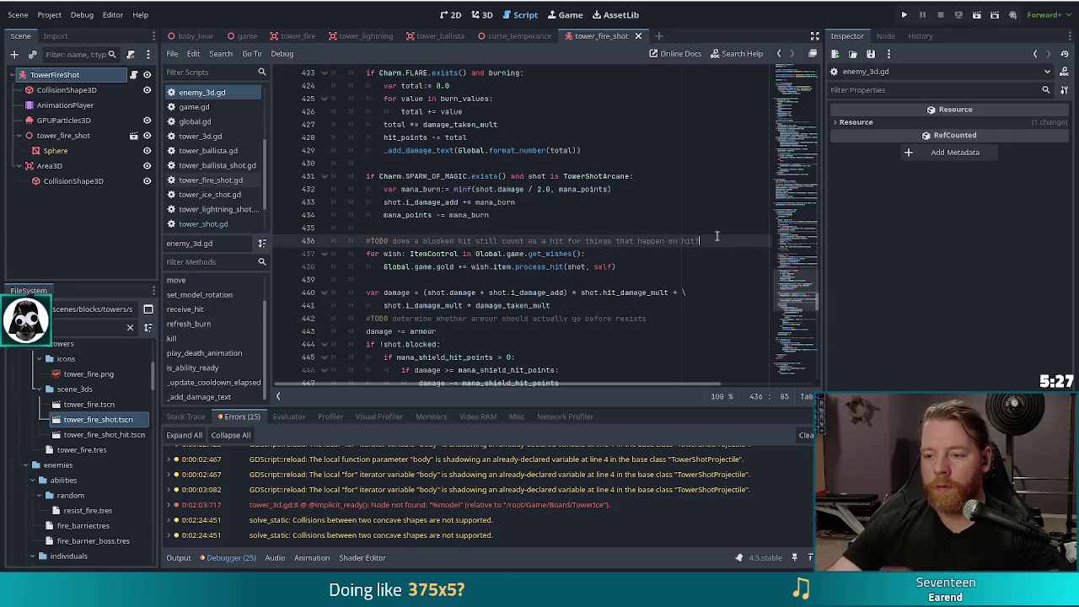
Add a clarifying comment line below the TODO and save the script
key(Return)
text(#current)
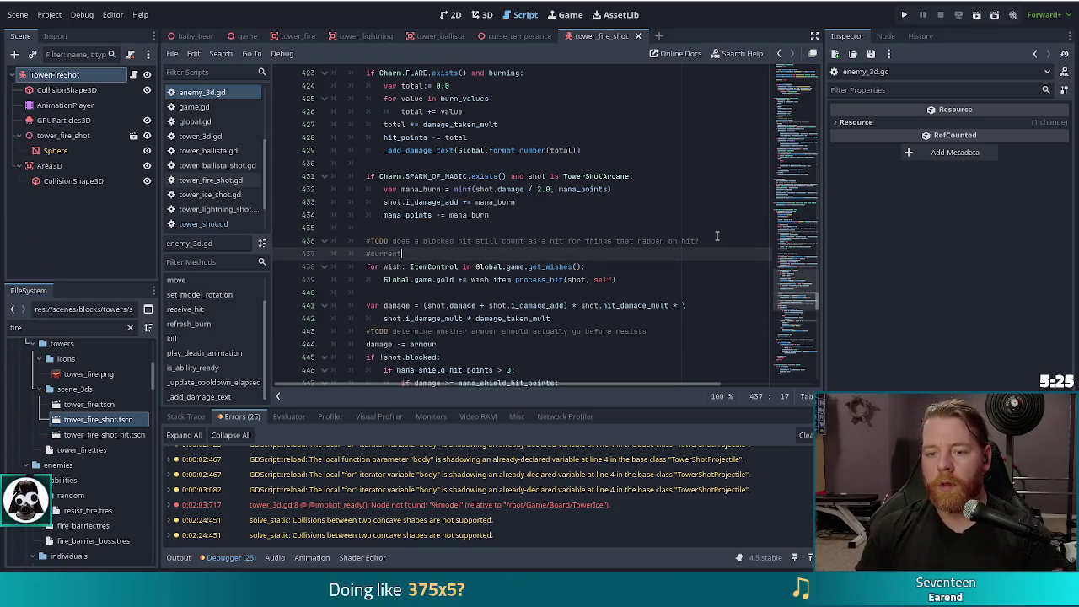
key(BackSpace)
key(BackSpace)
key(BackSpace)
text(as wel)
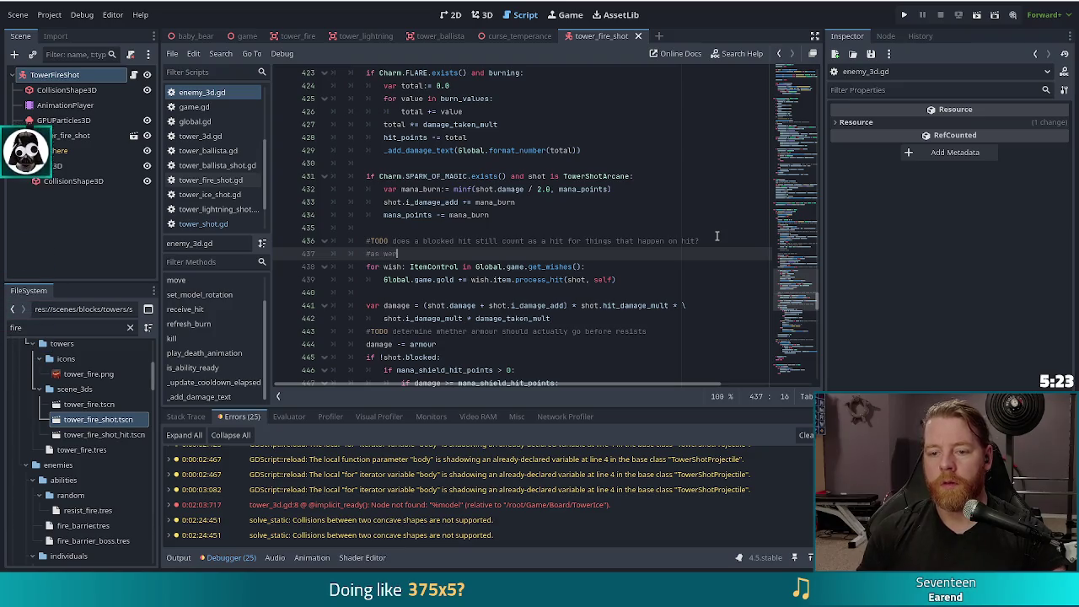
key(BackSpace)
key(BackSpace)
text(rittin)
key(BackSpace)
key(BackSpace)
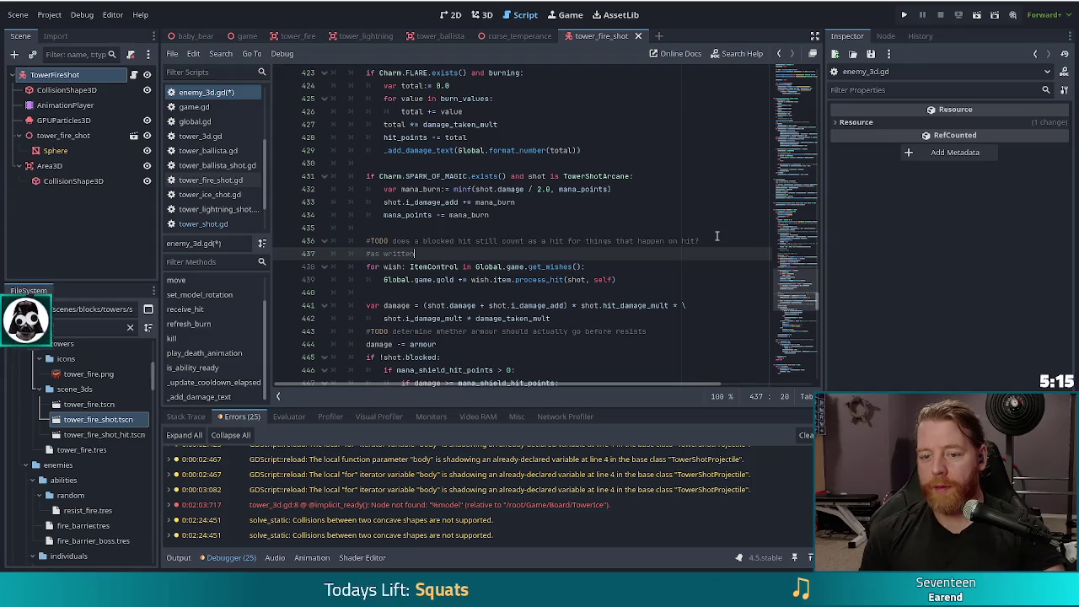
text(, no)
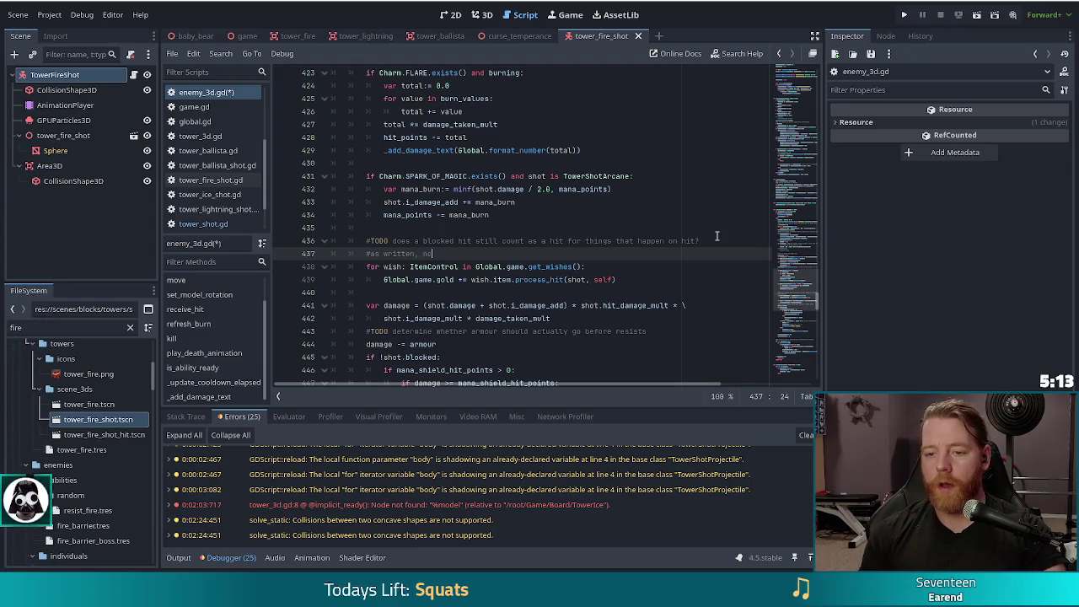
text(, they don't)
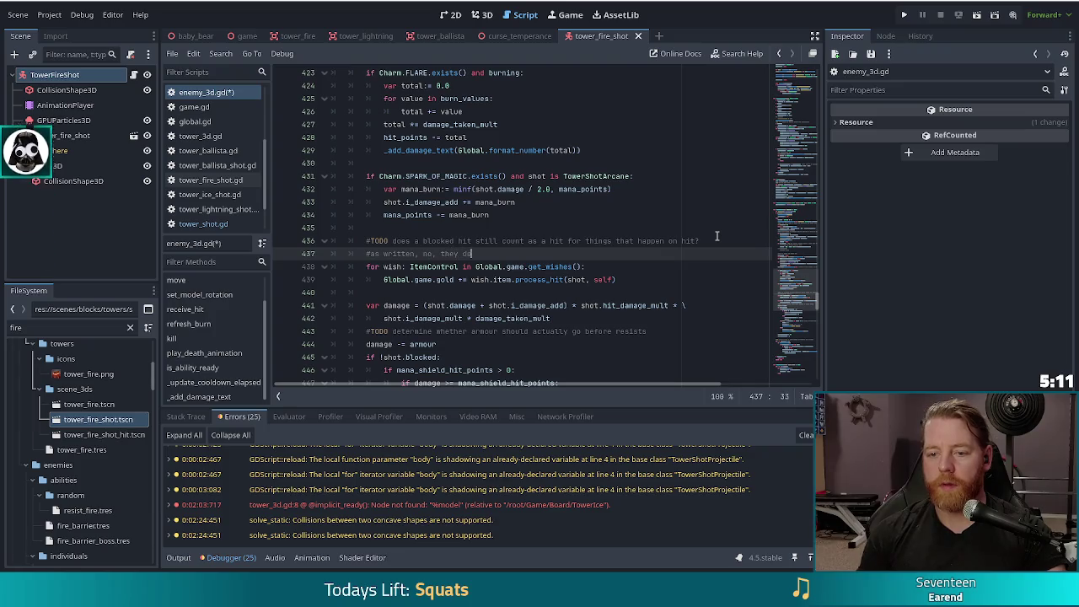
key(ctrl+s)
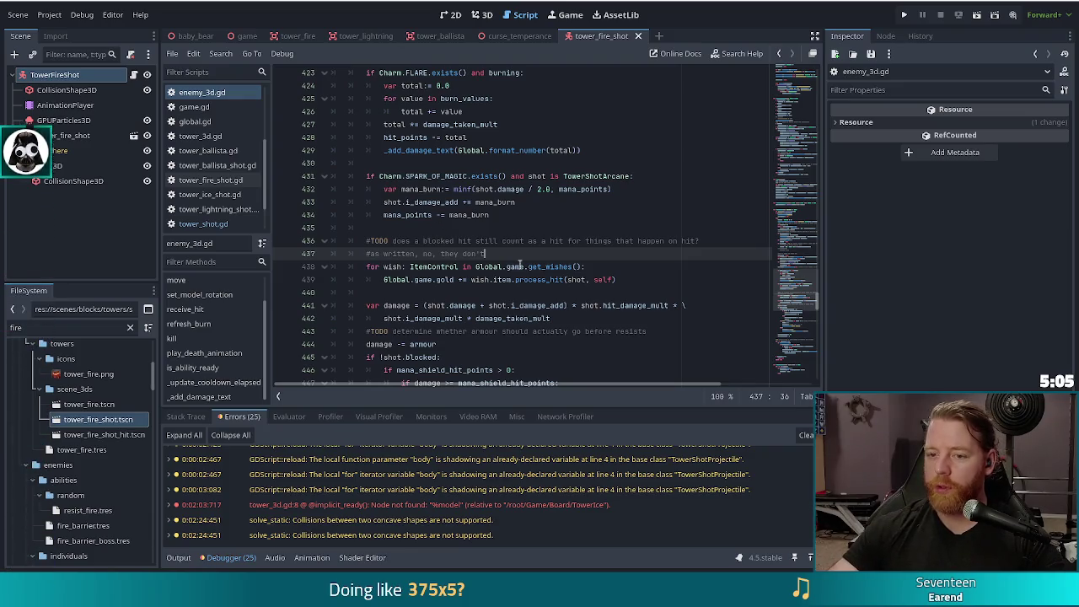
Scroll up to receive_hit and place the caret at the end of the else line
scroll(520, 263, up, 5)
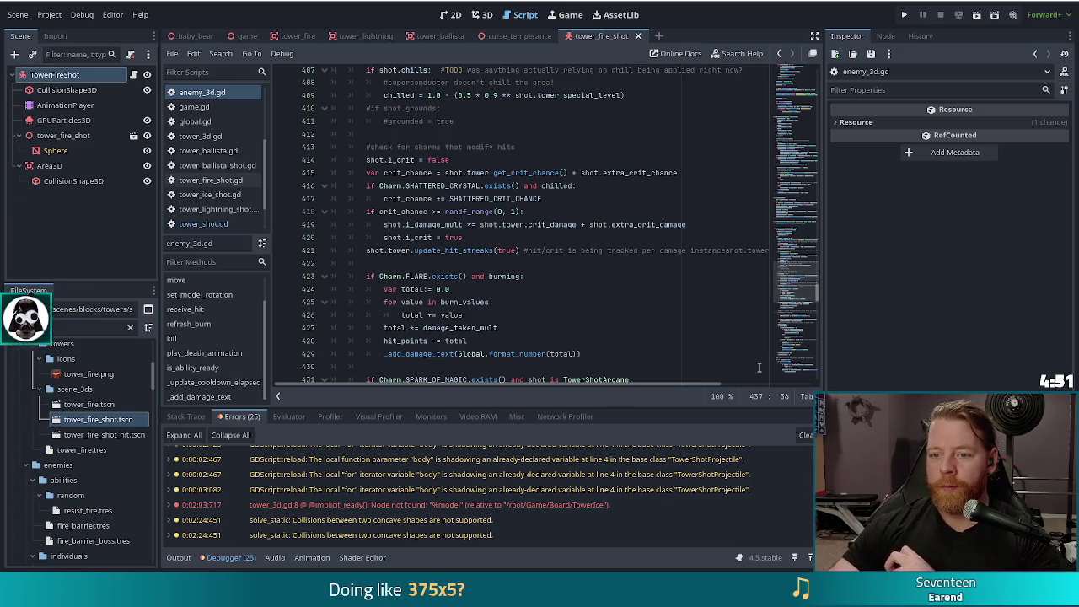
scroll(523, 288, up, 8)
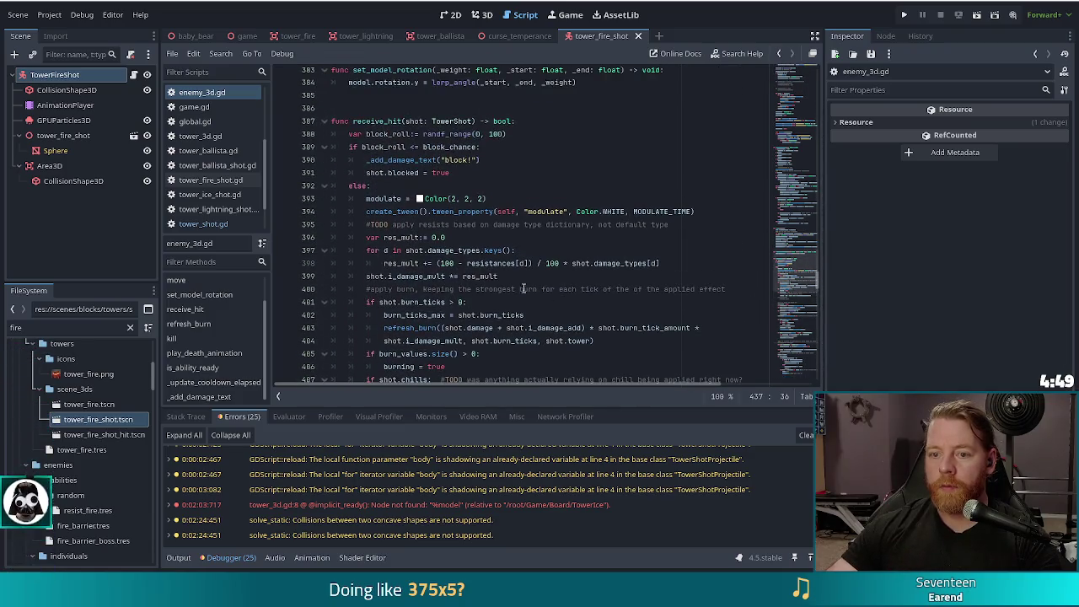
click(378, 186)
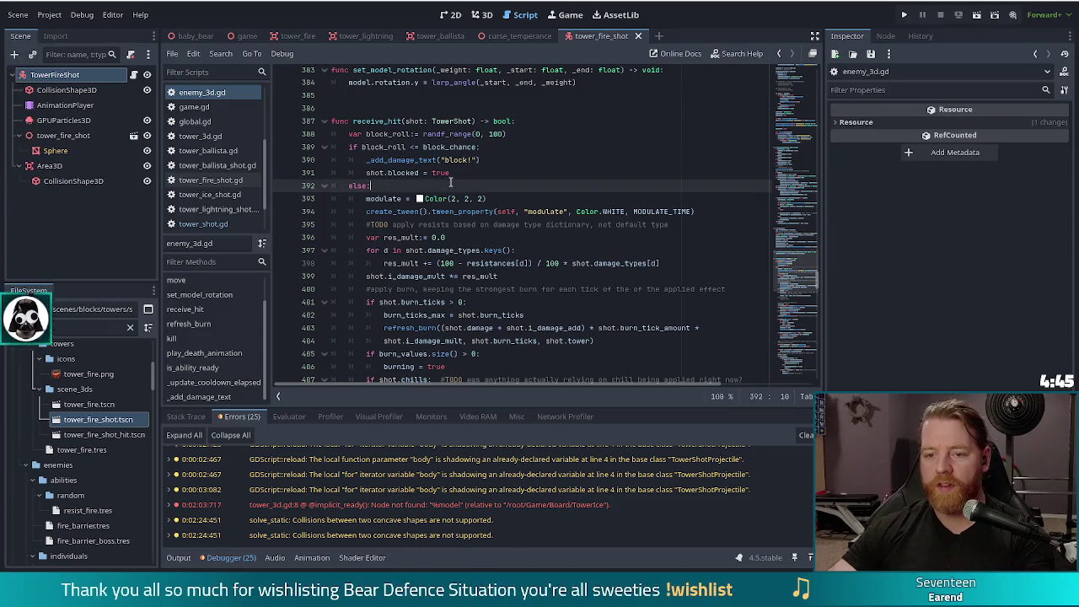
Delete the 'else:' line from receive_hit on line 392
key(BackSpace)
key(BackSpace)
key(BackSpace)
key(Tab)
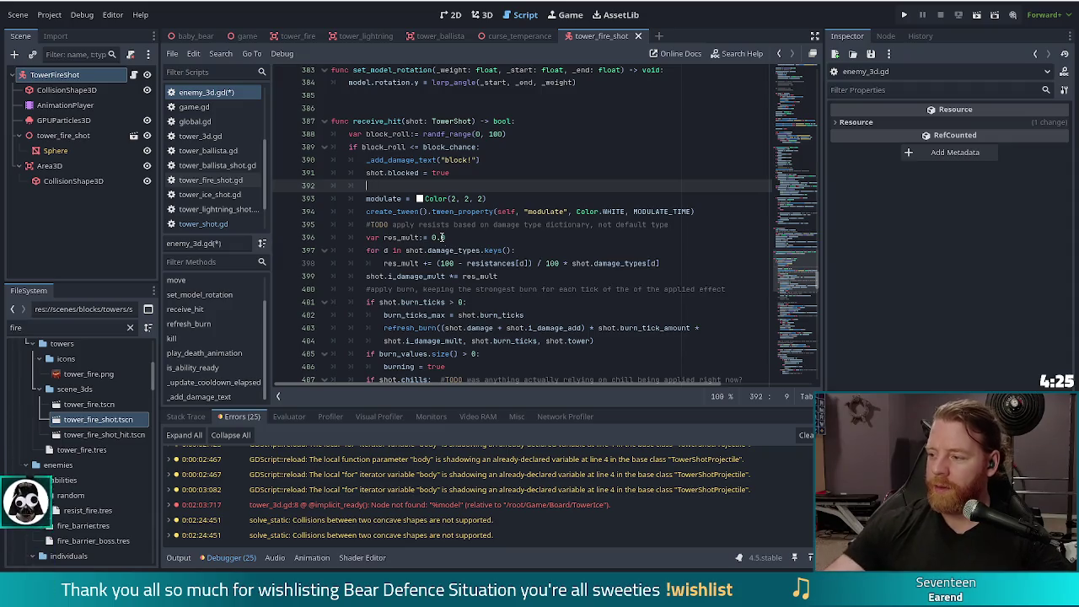
scroll(408, 192, down, 1)
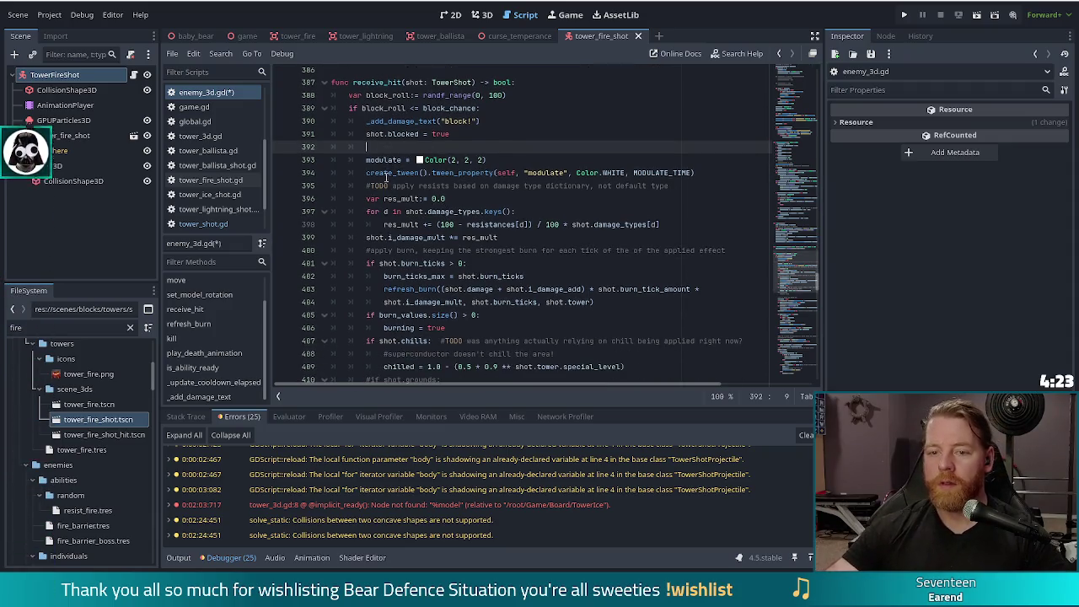
Outdent the former else body through line 462 by one level, to receive_hit's top level
click(383, 161)
scroll(388, 185, down, 14)
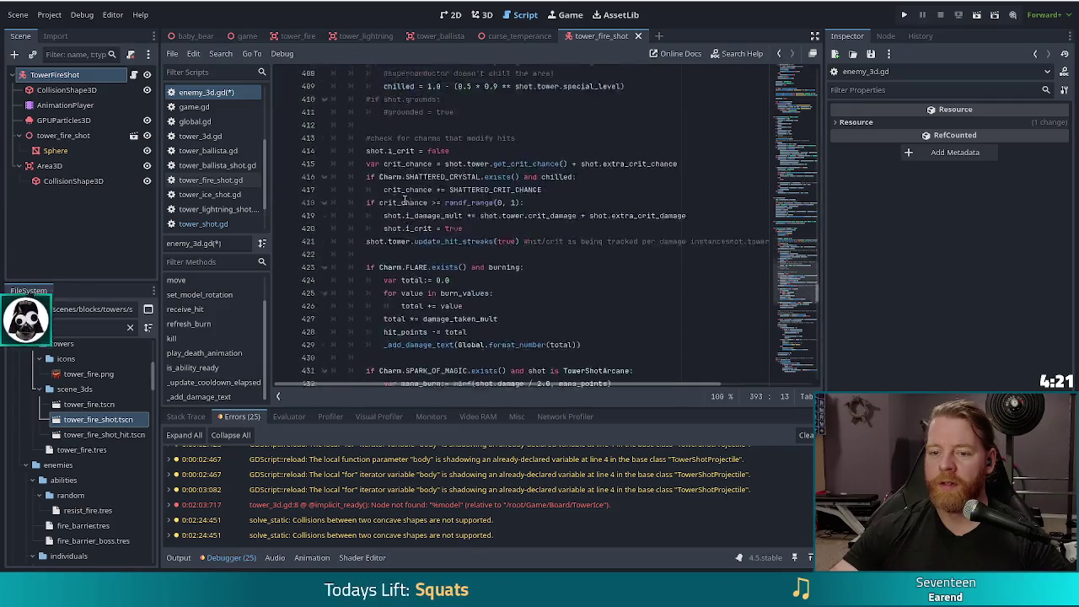
scroll(403, 200, down, 7)
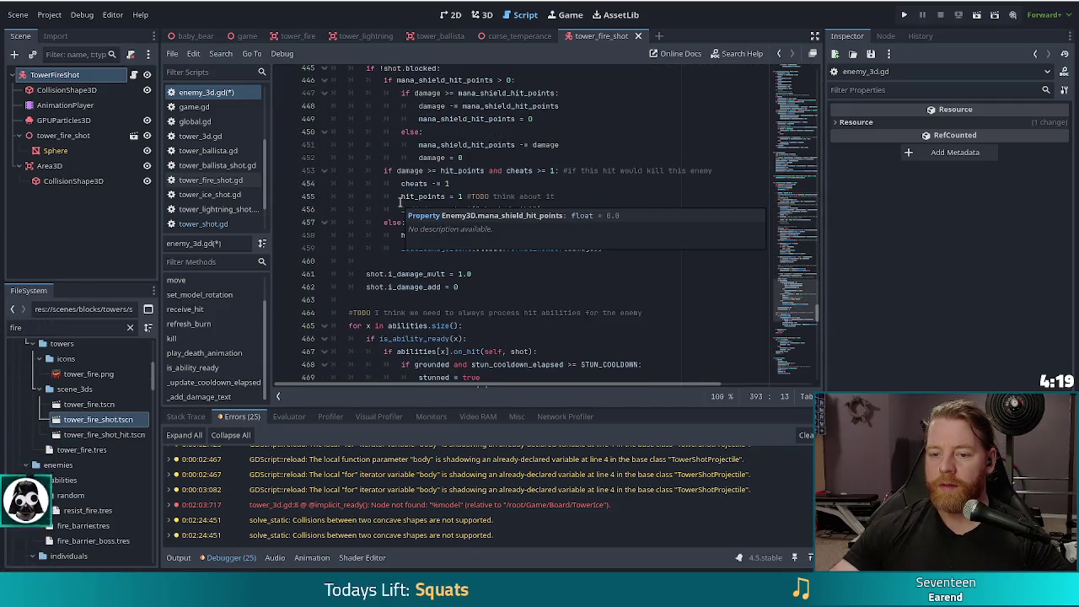
scroll(378, 312, down, 2)
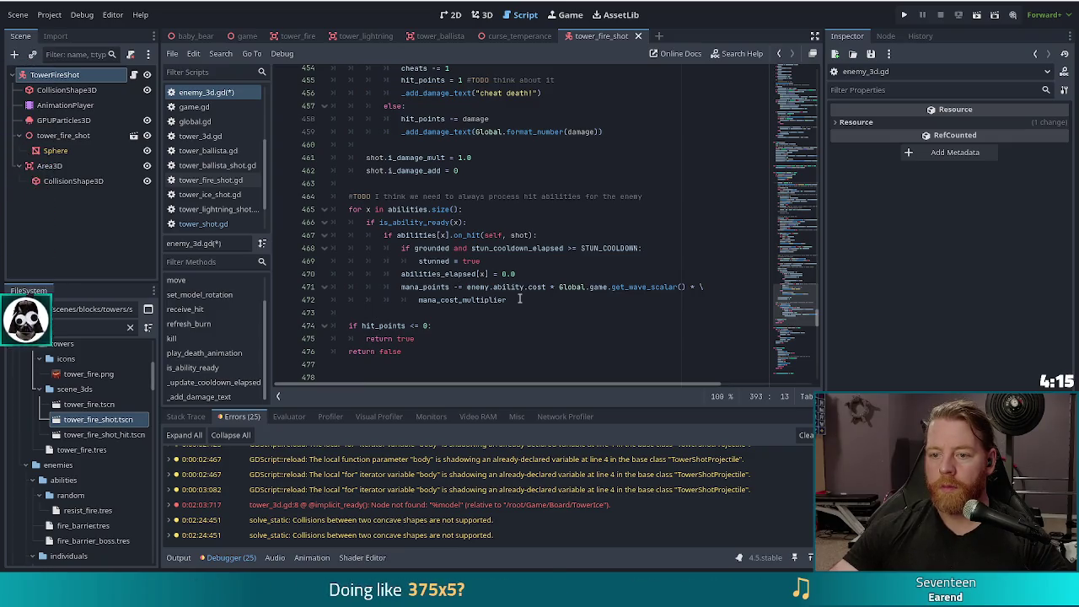
shift+click(428, 173)
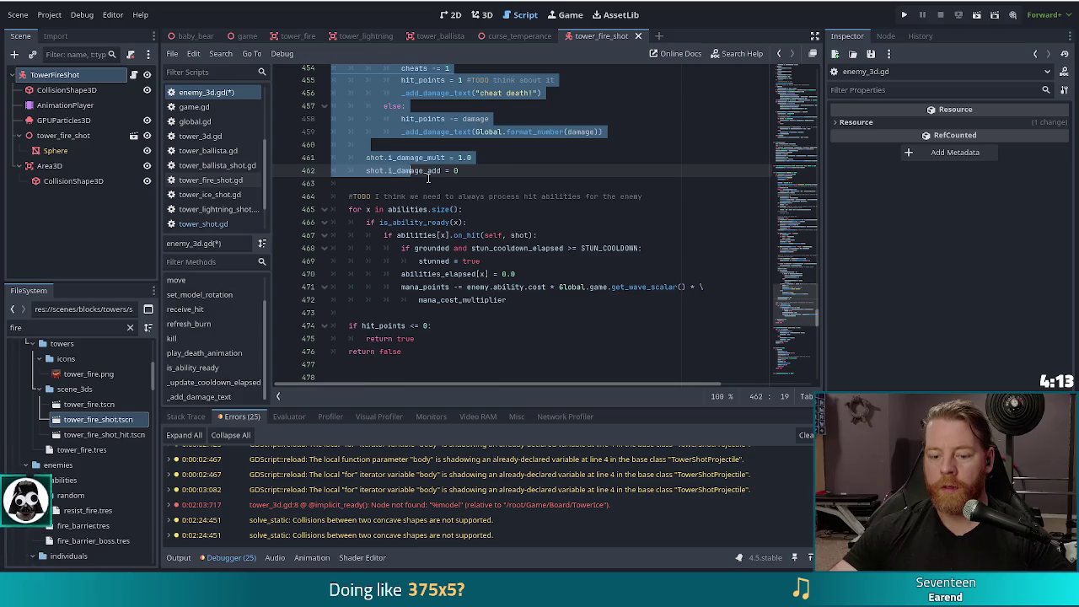
key(shift+Tab)
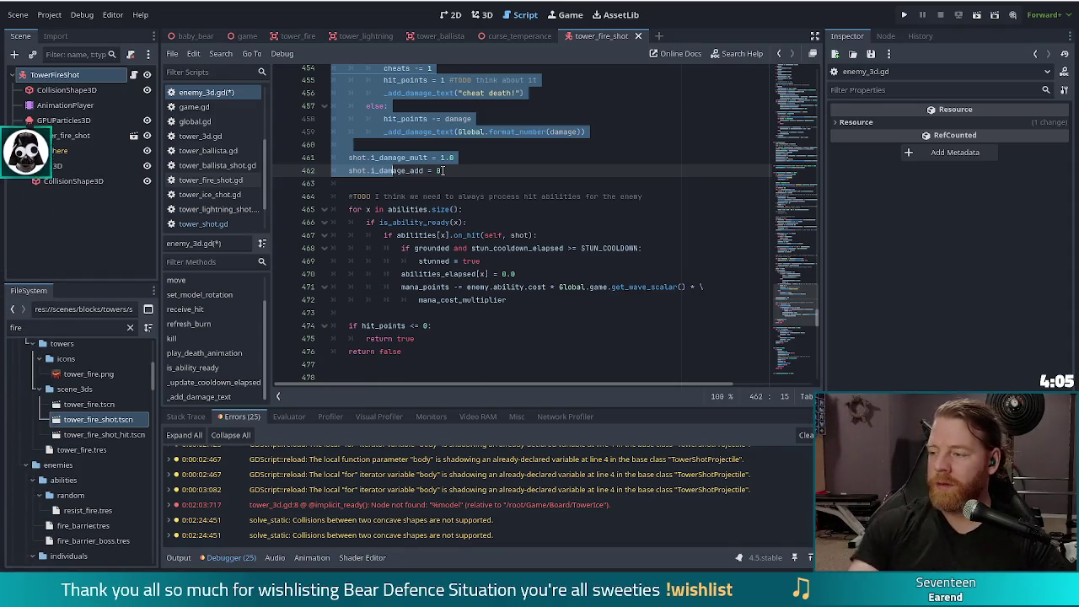
click(444, 170)
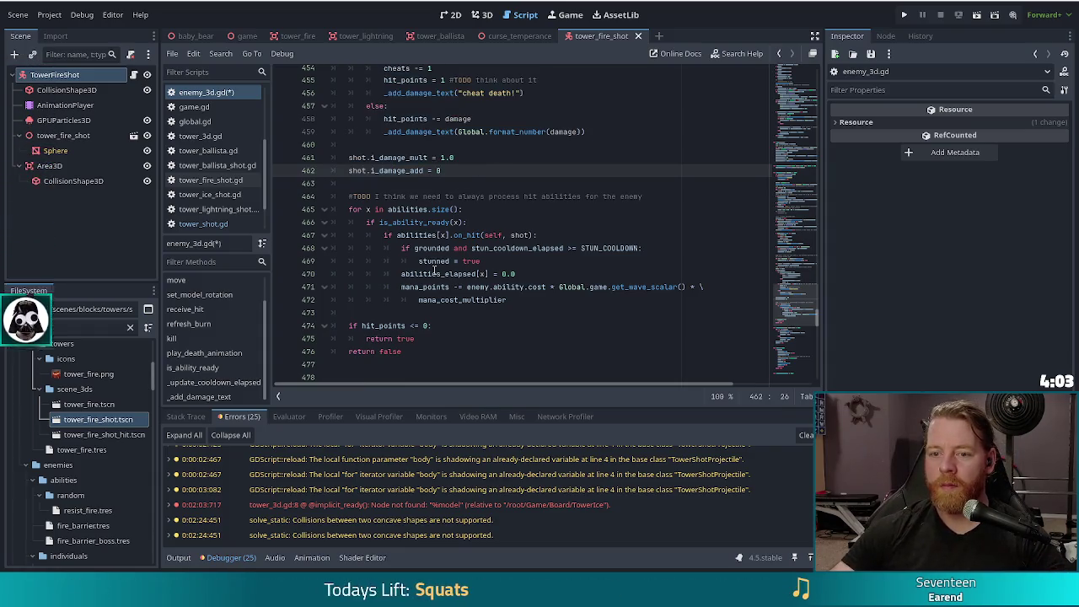
click(448, 235)
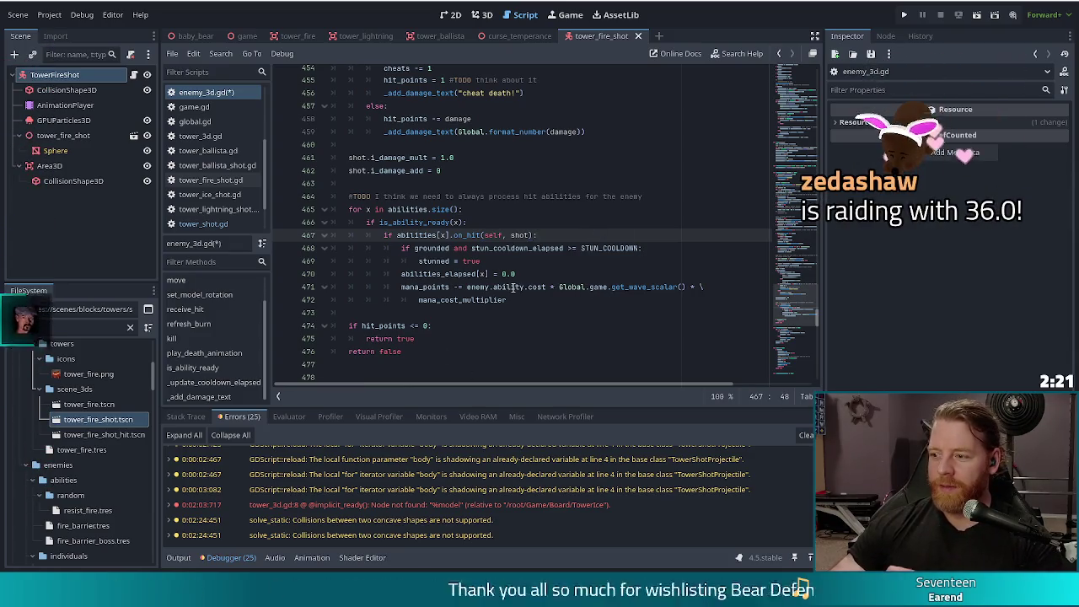
Review the on_hit ability code, then bring up the running game's Level 2/8 cauldron screen
mouse_move(477, 234)
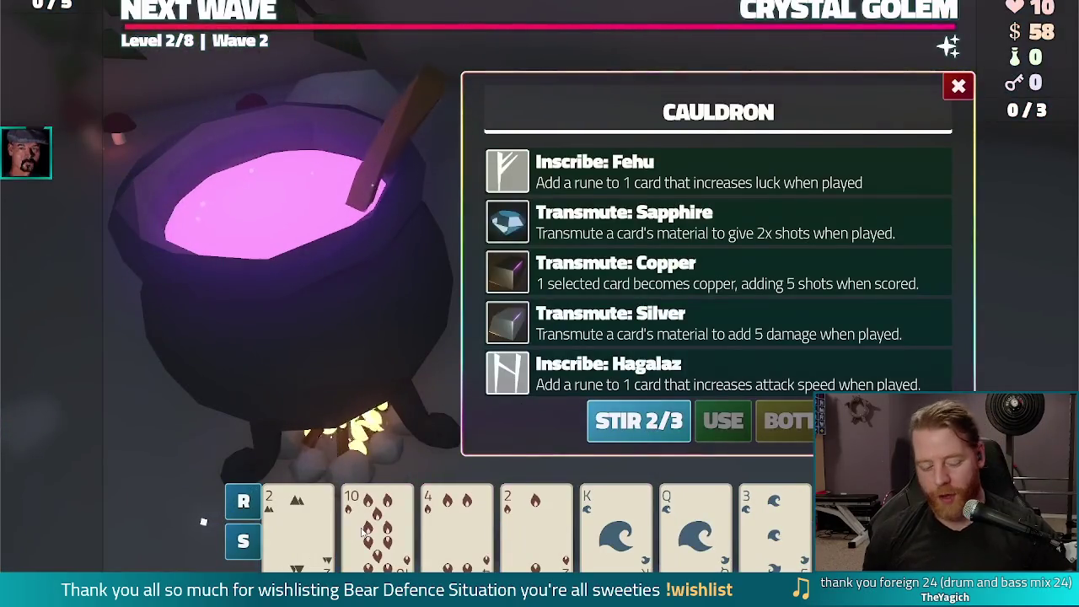
Transmute the 10 card to Sapphire, then close the Steam store page to return to Godot
click(376, 527)
click(623, 223)
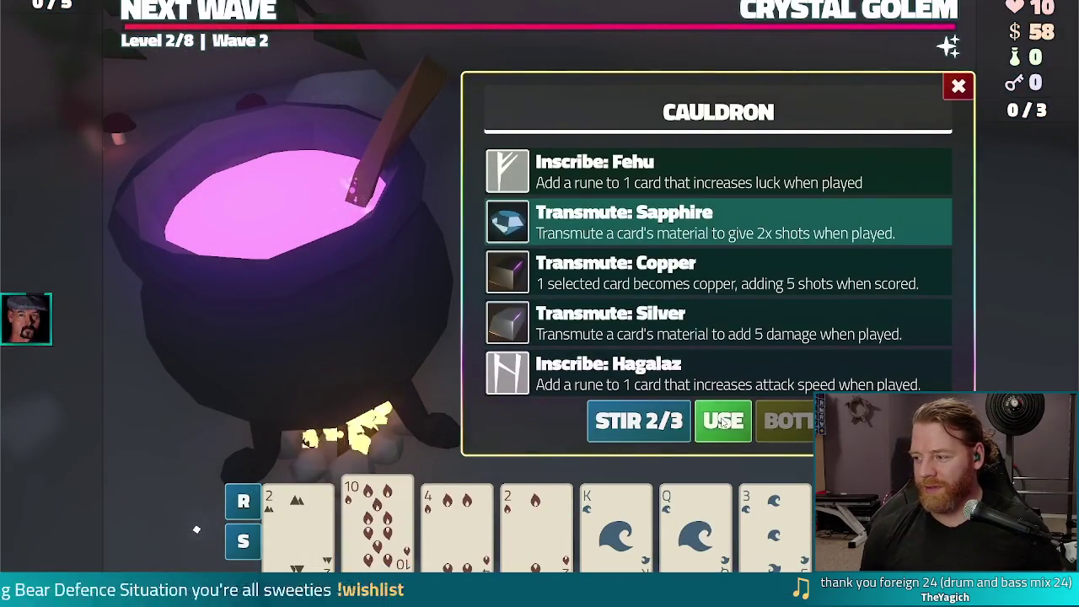
click(722, 422)
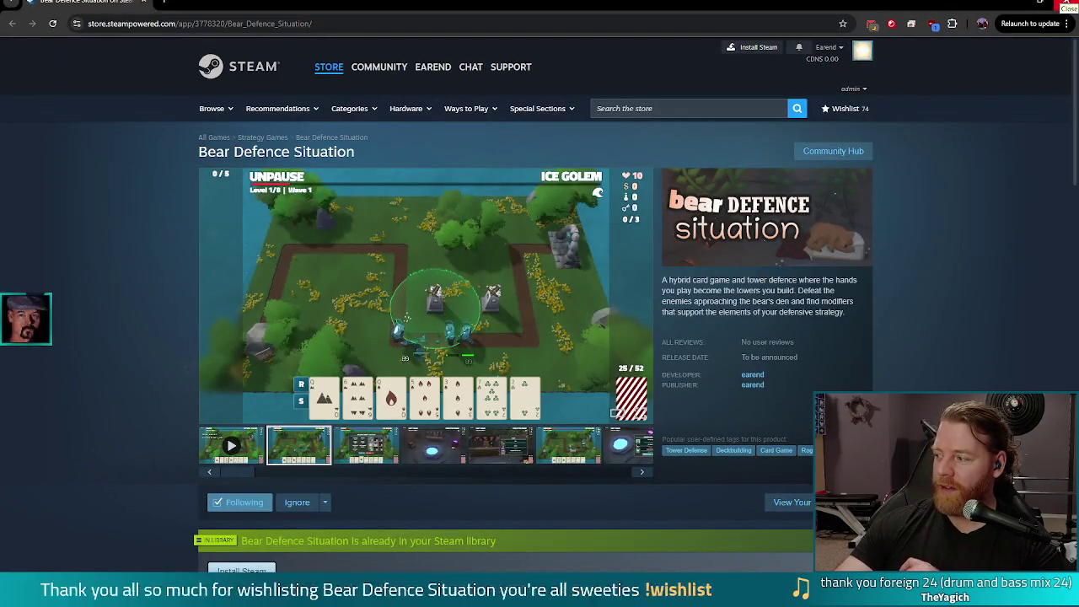
click(1066, 2)
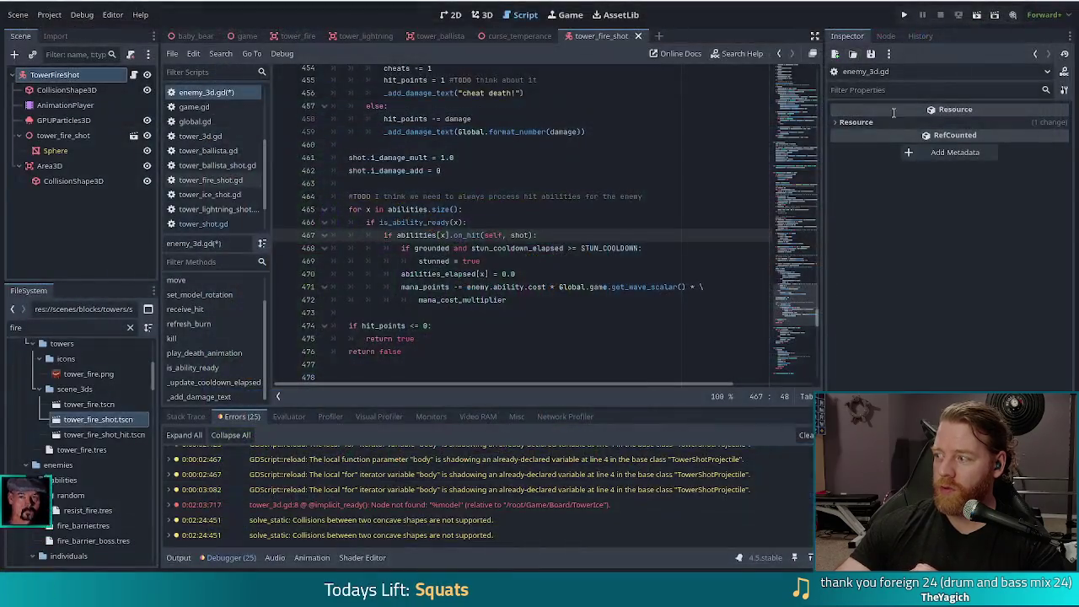
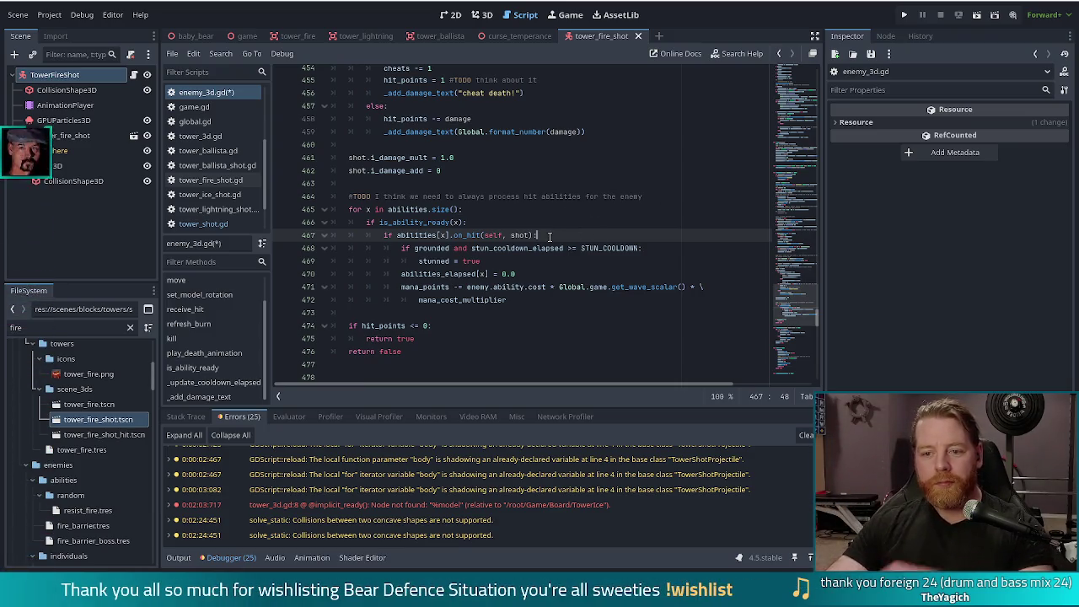
Scroll enemy_3d.gd up to lines 412–435 showing the crit chance, Flare burning and Spark of Magic charm checks
scroll(550, 232, up, 6)
scroll(549, 221, up, 10)
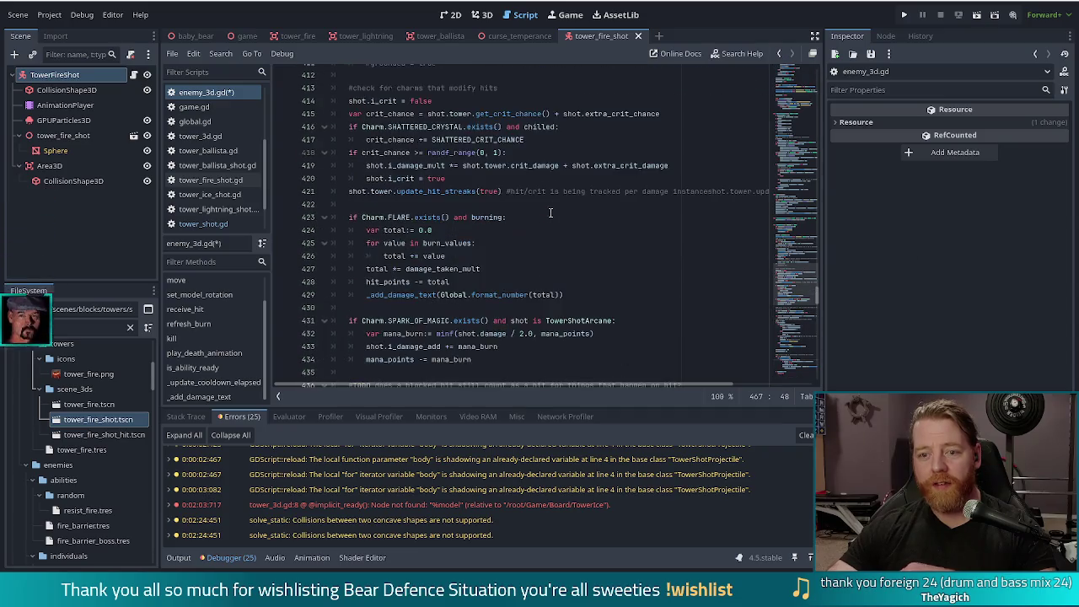
scroll(549, 212, down, 5)
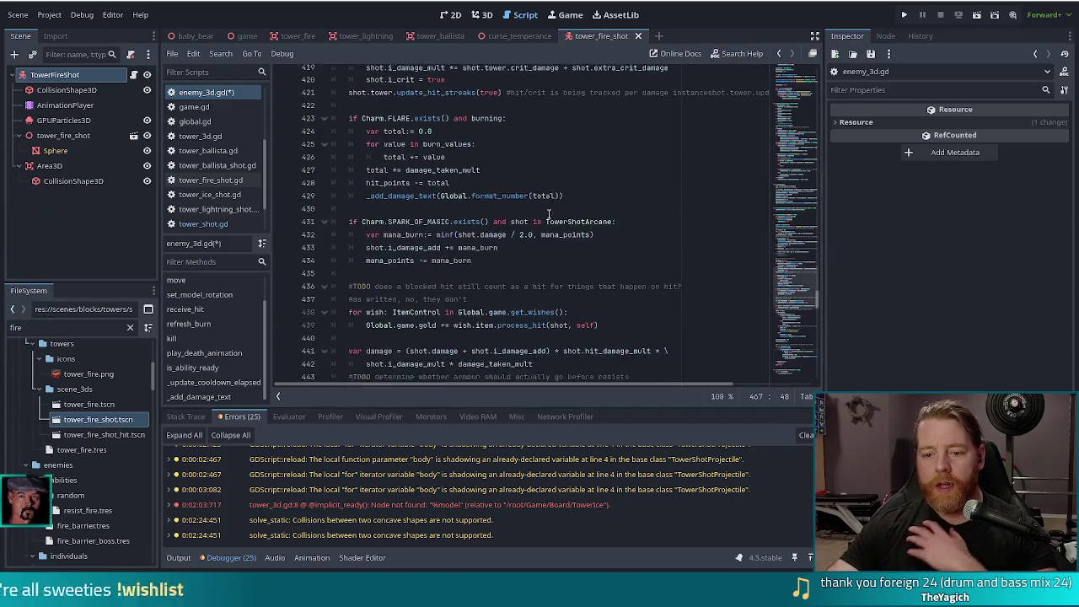
scroll(549, 215, up, 3)
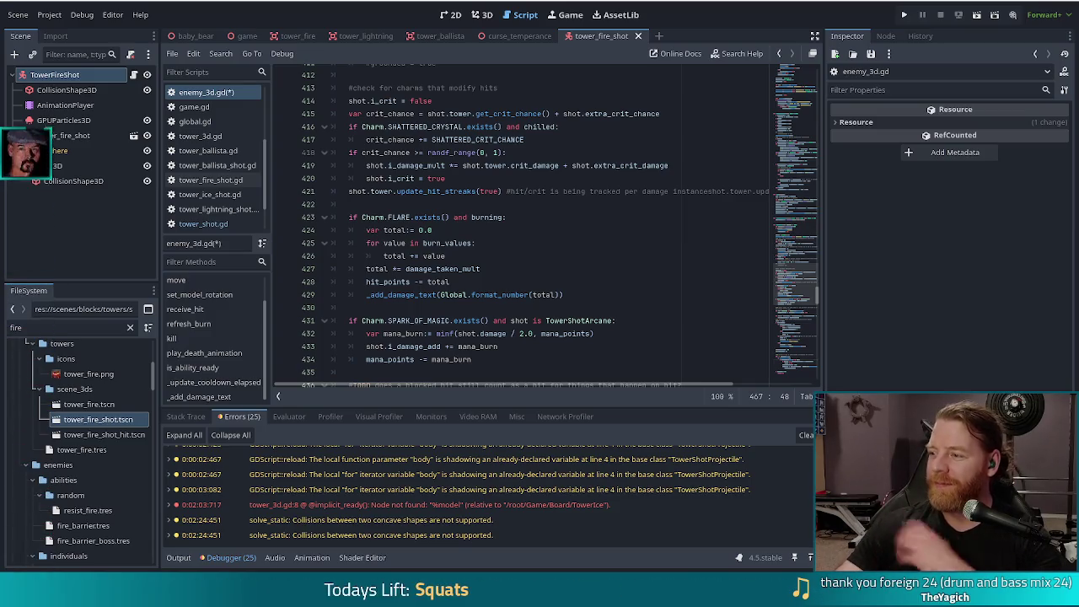
click(553, 237)
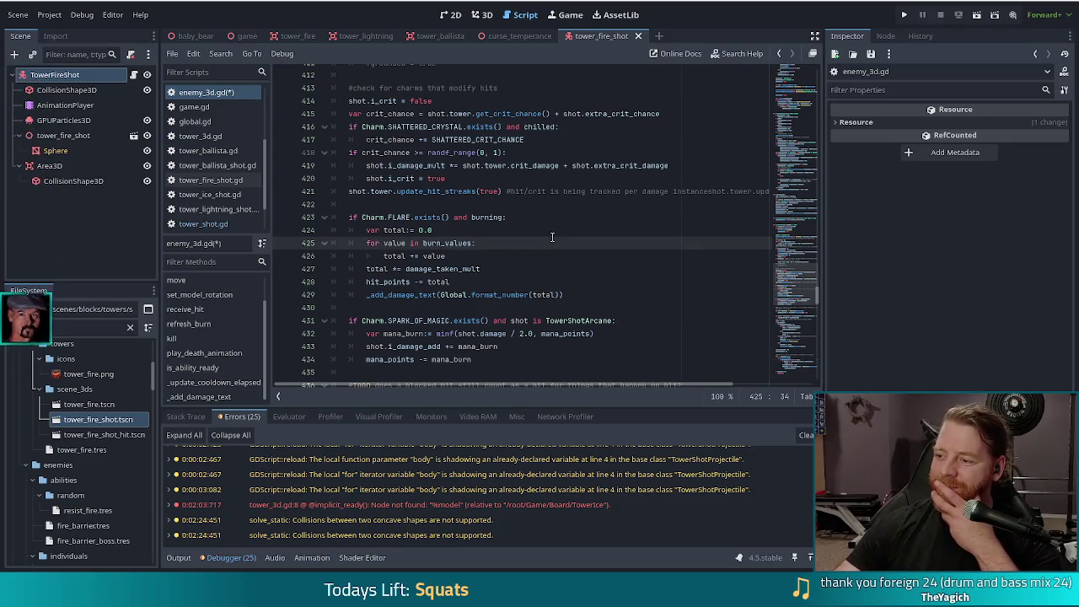